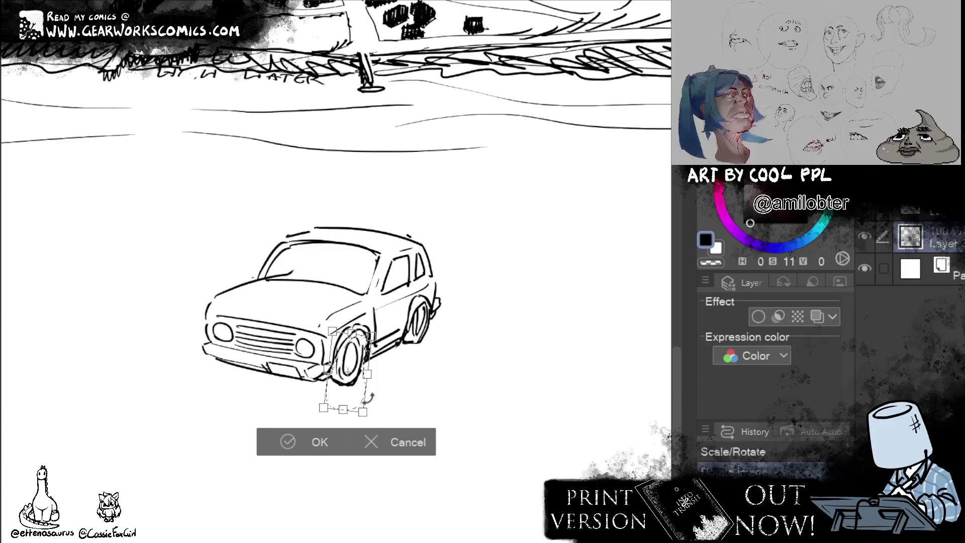
Commit the resized front wheel and ink the windshield's front pillar line
{"action": "left_click", "coordinate": [305, 440]}
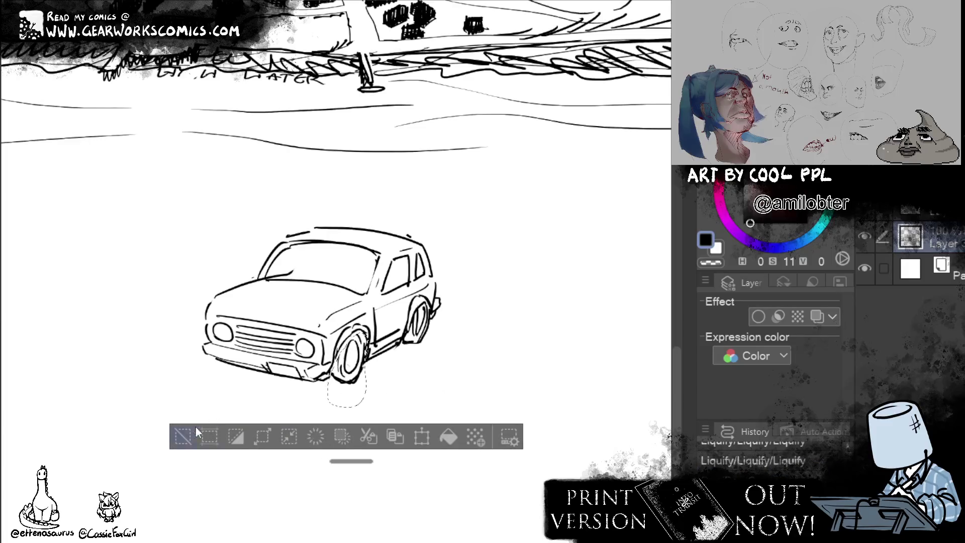
{"action": "key", "text": "ctrl+d"}
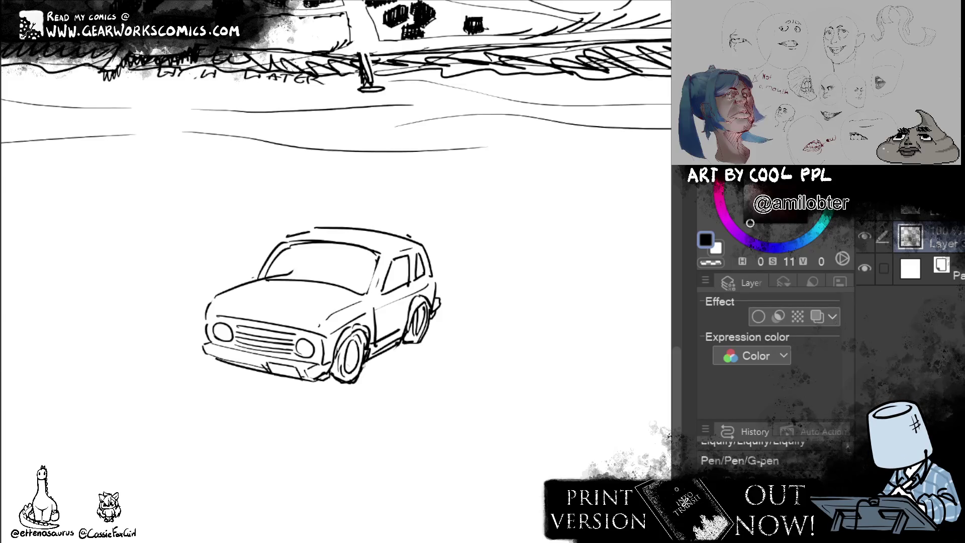
{"action": "left_click_drag", "start_coordinate": [291, 270], "coordinate": [304, 265]}
{"action": "left_click_drag", "start_coordinate": [381, 257], "coordinate": [363, 296]}
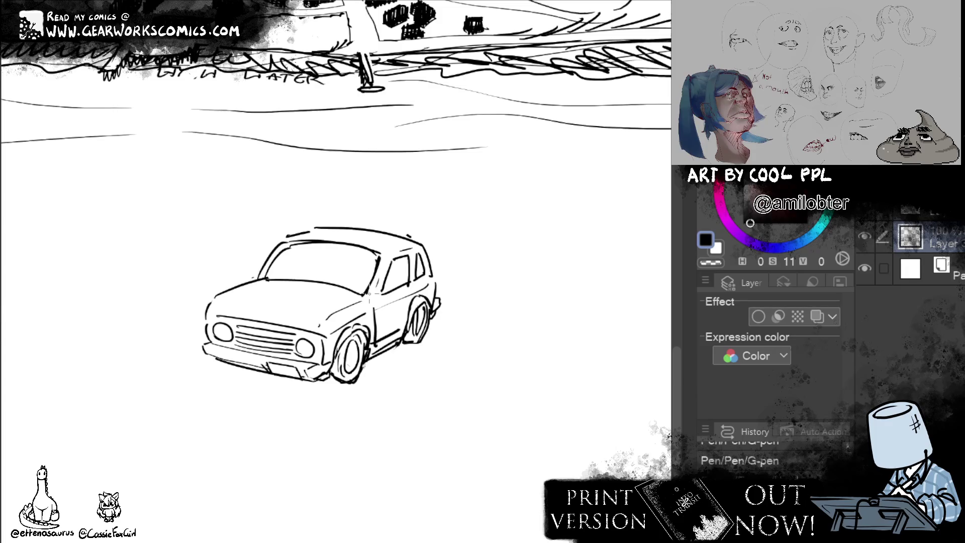
Nudge the fender lines, darken the hood line toward the fender, and erase a stray bit
{"action": "mouse_move", "coordinate": [365, 289]}
{"action": "left_mouse_down"}
{"action": "mouse_move", "coordinate": [364, 309]}
{"action": "mouse_move", "coordinate": [323, 314]}
{"action": "left_mouse_up"}
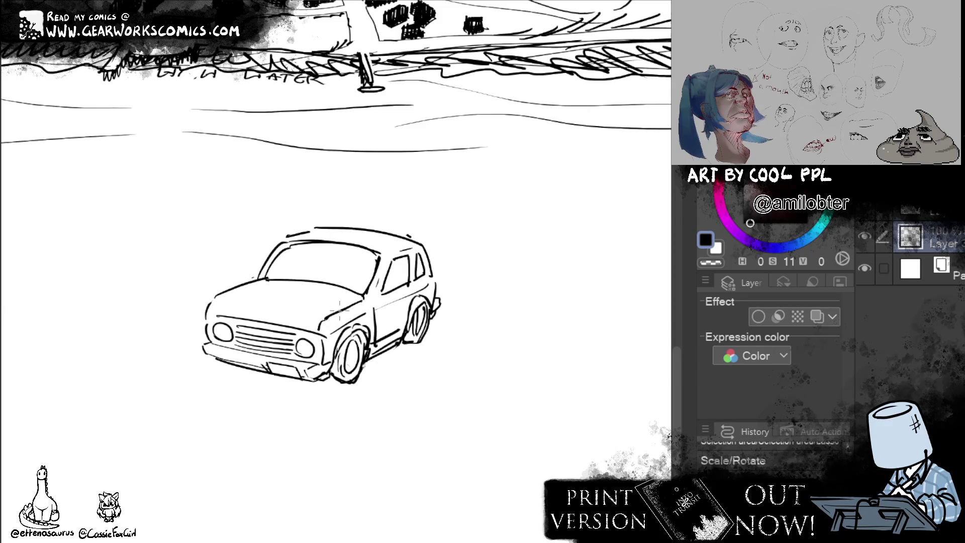
{"action": "key", "text": "ctrl+z"}
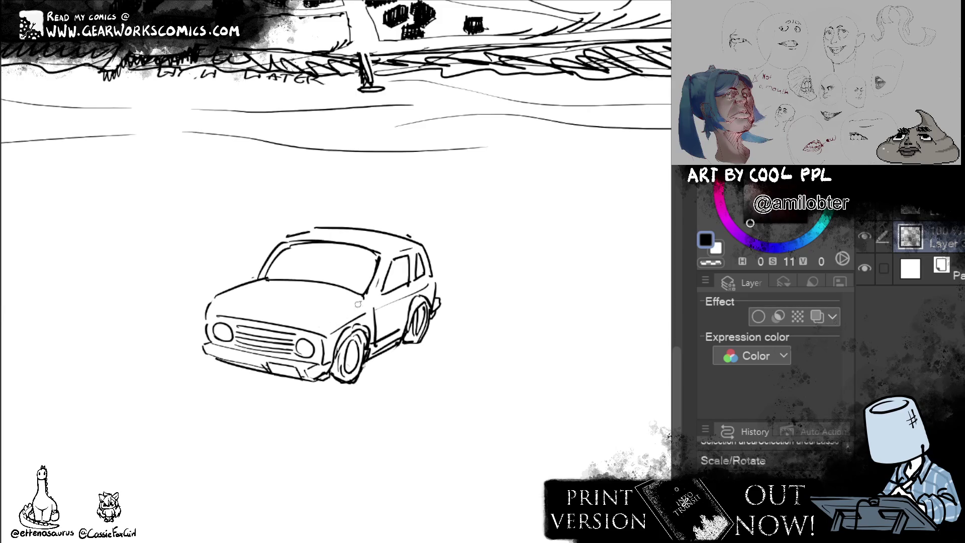
{"action": "key", "text": "ctrl+y"}
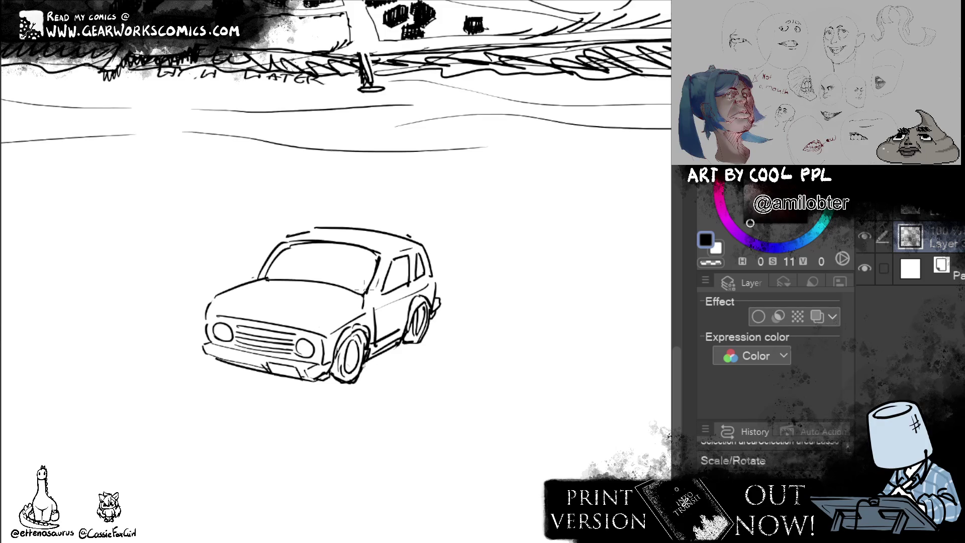
{"action": "left_click_drag", "start_coordinate": [259, 280], "coordinate": [360, 300]}
{"action": "key", "text": "ctrl+z"}
{"action": "key", "text": "ctrl+y"}
{"action": "key", "text": "ctrl+z"}
{"action": "key", "text": "ctrl+y"}
{"action": "key", "text": "ctrl+d"}
{"action": "left_click_drag", "start_coordinate": [352, 313], "coordinate": [322, 329]}
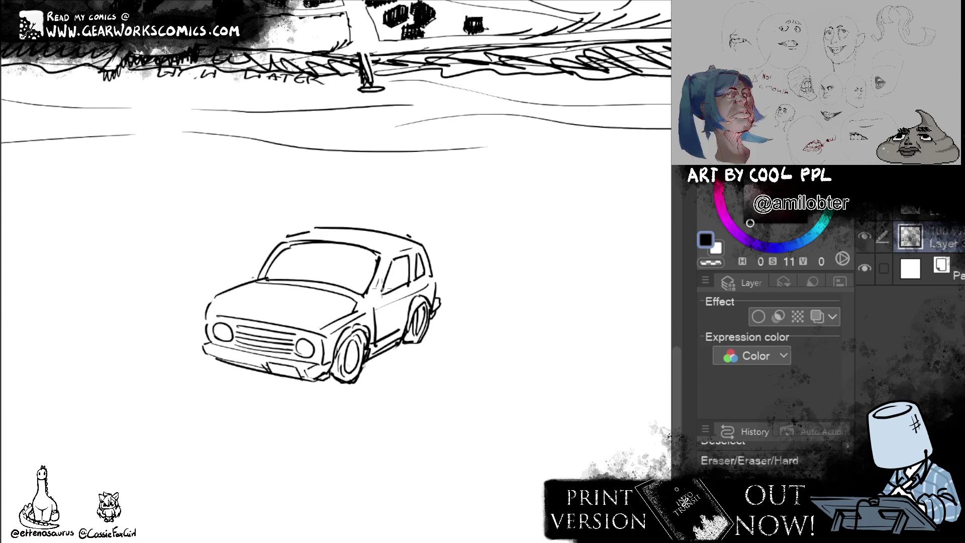
Ink short hood lines and the side window frame, top edge and rear pillar
{"action": "key", "text": "p"}
{"action": "left_click_drag", "start_coordinate": [297, 325], "coordinate": [313, 326]}
{"action": "mouse_move", "coordinate": [219, 309]}
{"action": "left_mouse_down"}
{"action": "mouse_move", "coordinate": [333, 330]}
{"action": "mouse_move", "coordinate": [214, 311]}
{"action": "left_mouse_up"}
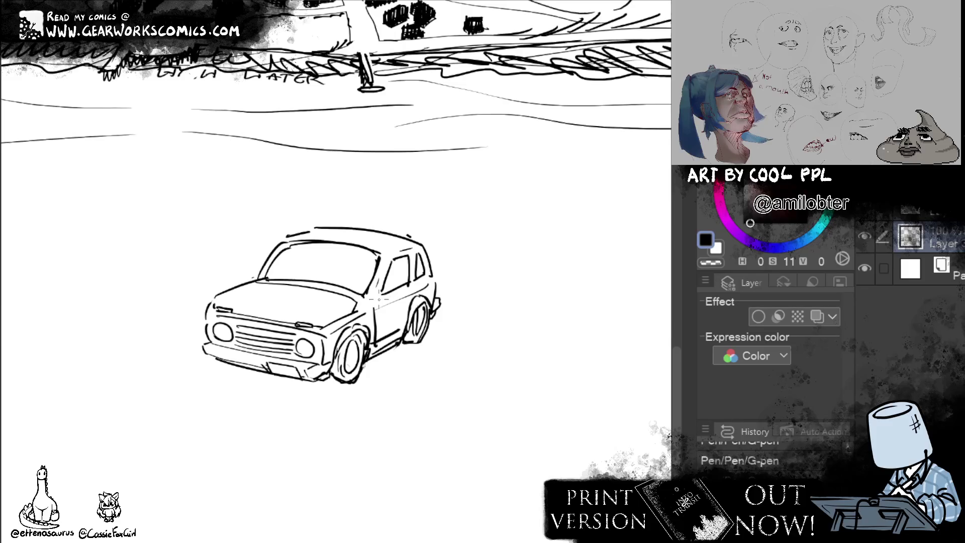
{"action": "left_click_drag", "start_coordinate": [393, 256], "coordinate": [386, 296]}
{"action": "mouse_move", "coordinate": [387, 255]}
{"action": "left_mouse_down"}
{"action": "mouse_move", "coordinate": [410, 250]}
{"action": "mouse_move", "coordinate": [411, 306]}
{"action": "left_mouse_up"}
Draw short dashboard and steering wheel arcs behind the windshield
{"action": "left_click_drag", "start_coordinate": [315, 289], "coordinate": [358, 298]}
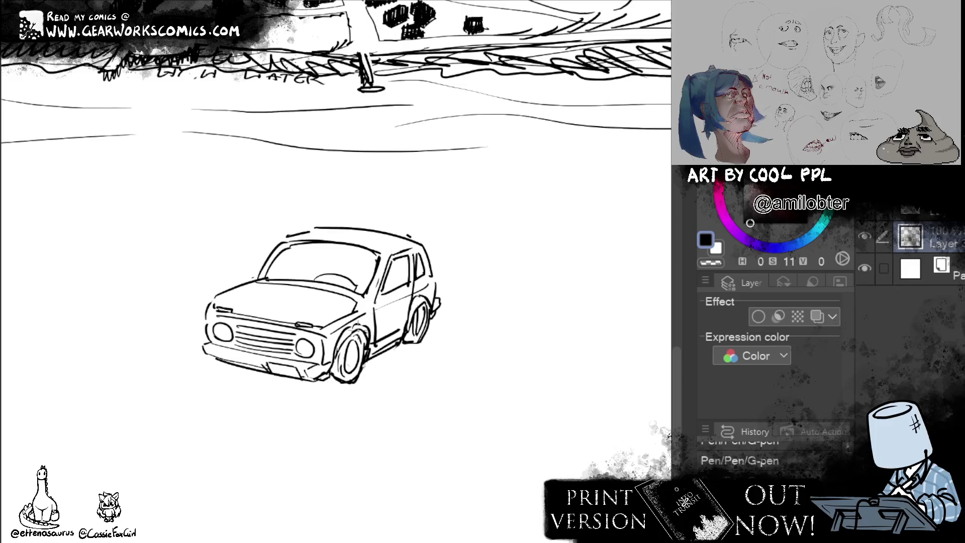
{"action": "key", "text": "ctrl+z"}
{"action": "left_click_drag", "start_coordinate": [275, 274], "coordinate": [358, 291]}
{"action": "key", "text": "ctrl+z"}
{"action": "left_click_drag", "start_coordinate": [276, 276], "coordinate": [310, 273]}
{"action": "left_click_drag", "start_coordinate": [315, 275], "coordinate": [349, 283]}
{"action": "left_click_drag", "start_coordinate": [292, 272], "coordinate": [315, 274]}
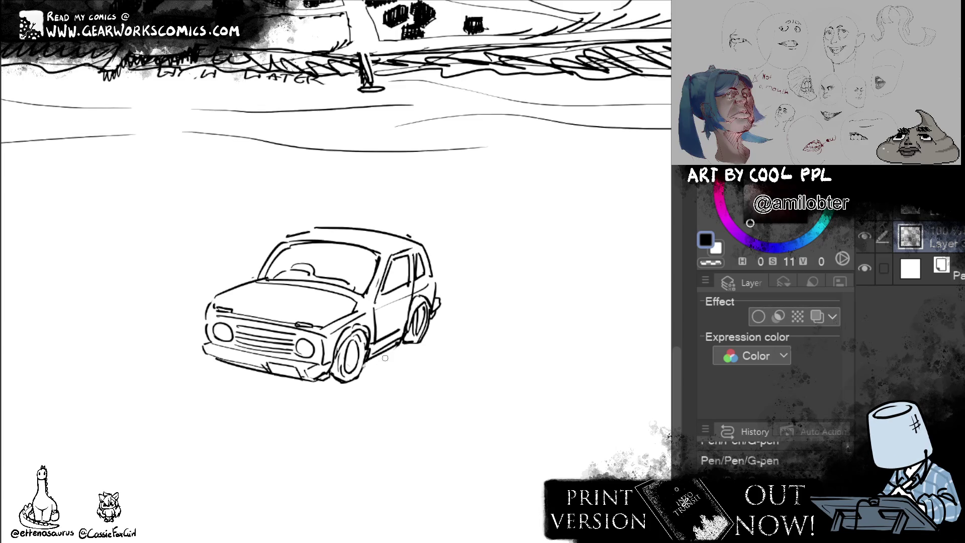
Sketch a side mirror by the door window and fill in the left mirror
{"action": "mouse_move", "coordinate": [385, 300]}
{"action": "left_mouse_down"}
{"action": "mouse_move", "coordinate": [399, 289]}
{"action": "mouse_move", "coordinate": [400, 304]}
{"action": "mouse_move", "coordinate": [405, 284]}
{"action": "left_mouse_up"}
{"action": "left_click_drag", "start_coordinate": [509, 236], "coordinate": [588, 246]}
{"action": "left_click_drag", "start_coordinate": [308, 265], "coordinate": [307, 278]}
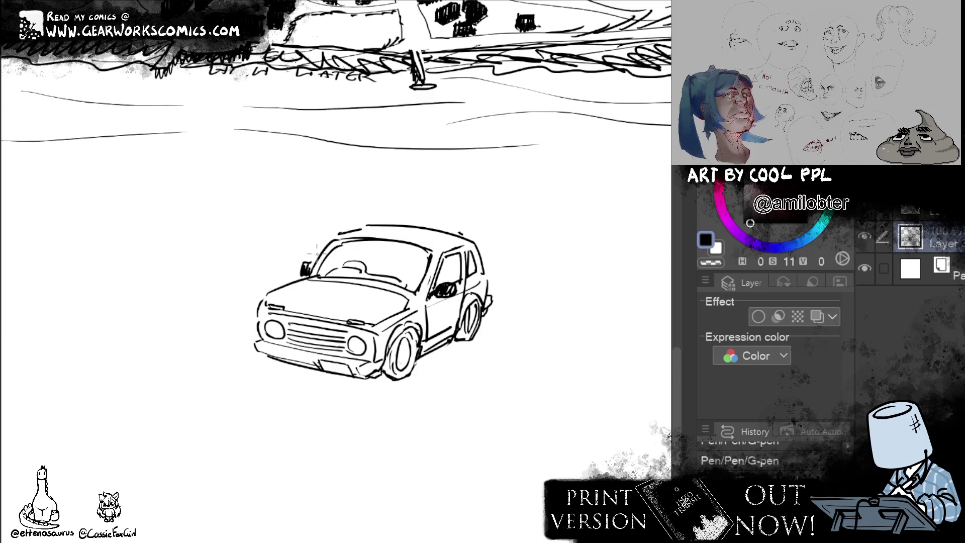
Add windshield wiper strokes and short strokes by the windshield and rear pillar
{"action": "mouse_move", "coordinate": [326, 270]}
{"action": "left_mouse_down"}
{"action": "mouse_move", "coordinate": [359, 269]}
{"action": "mouse_move", "coordinate": [402, 292]}
{"action": "left_mouse_up"}
{"action": "key", "text": "e"}
{"action": "key", "text": "p"}
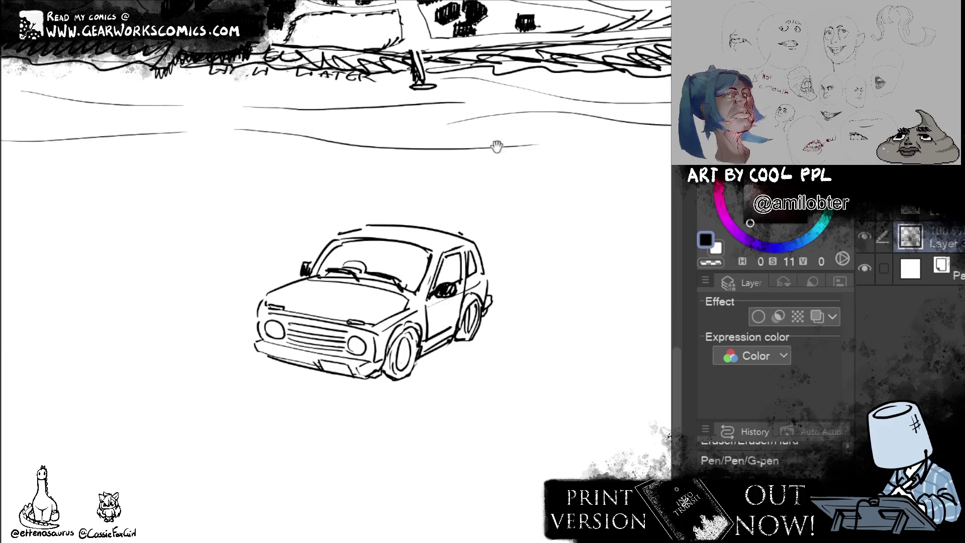
{"action": "left_click_drag", "start_coordinate": [516, 159], "coordinate": [495, 213]}
{"action": "left_click_drag", "start_coordinate": [570, 355], "coordinate": [544, 342]}
{"action": "left_click_drag", "start_coordinate": [422, 295], "coordinate": [425, 314]}
{"action": "left_click_drag", "start_coordinate": [546, 374], "coordinate": [559, 350]}
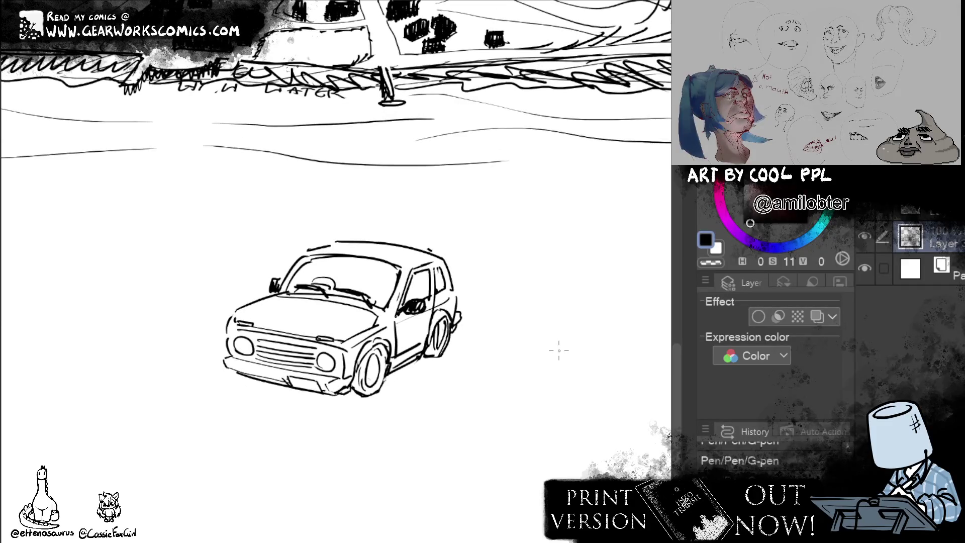
Thicken the rear wheel outline and redraw the rear wheel and bumper lines
{"action": "mouse_move", "coordinate": [444, 322]}
{"action": "left_mouse_down"}
{"action": "mouse_move", "coordinate": [437, 347]}
{"action": "mouse_move", "coordinate": [455, 324]}
{"action": "left_mouse_up"}
{"action": "mouse_move", "coordinate": [452, 326]}
{"action": "left_mouse_down"}
{"action": "mouse_move", "coordinate": [436, 355]}
{"action": "mouse_move", "coordinate": [423, 350]}
{"action": "left_mouse_up"}
{"action": "left_click_drag", "start_coordinate": [552, 367], "coordinate": [550, 393]}
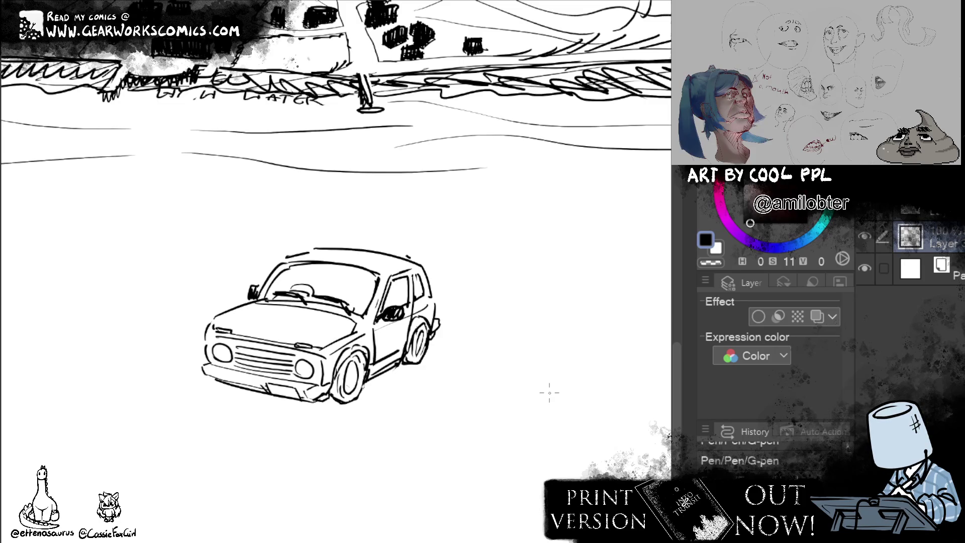
Clean up and redraw the car's left edge, and erase small bits of the grille
{"action": "left_click_drag", "start_coordinate": [209, 334], "coordinate": [207, 360]}
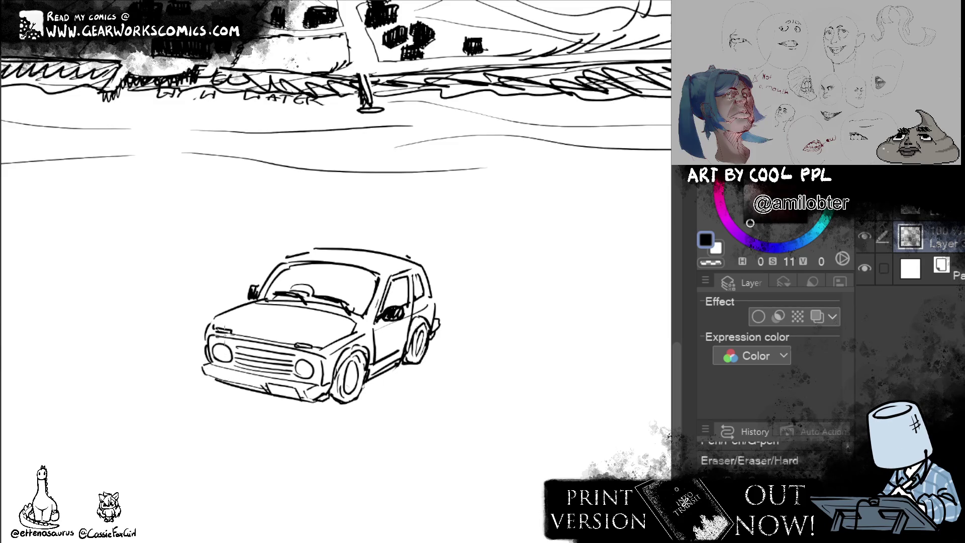
{"action": "key", "text": "p"}
{"action": "left_click_drag", "start_coordinate": [207, 336], "coordinate": [218, 330]}
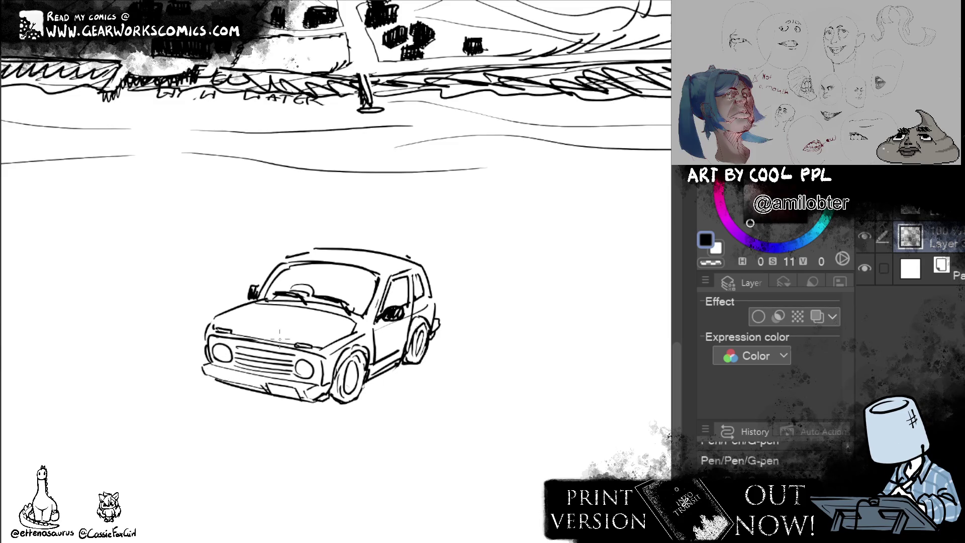
{"action": "key", "text": "e"}
{"action": "left_click_drag", "start_coordinate": [296, 351], "coordinate": [322, 357]}
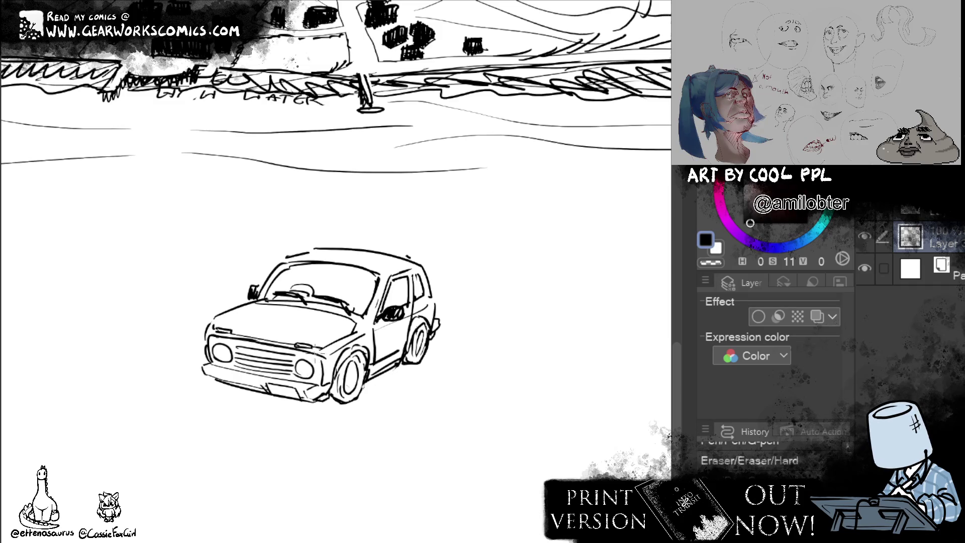
{"action": "key", "text": "p"}
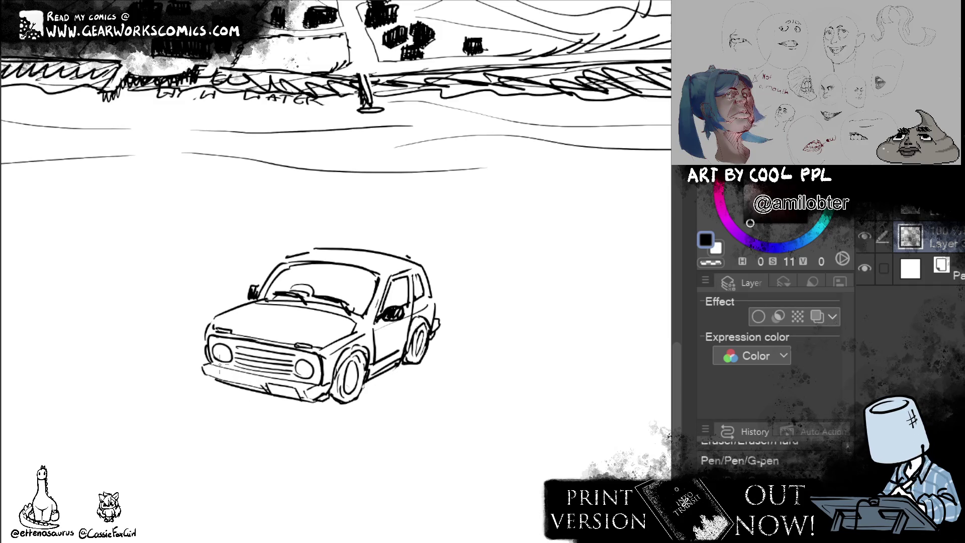
Redraw the lower front bumper and darken the headlights and line above the grille
{"action": "left_click_drag", "start_coordinate": [209, 354], "coordinate": [299, 382]}
{"action": "key", "text": "ctrl+z"}
{"action": "left_click_drag", "start_coordinate": [207, 362], "coordinate": [319, 382]}
{"action": "mouse_move", "coordinate": [229, 339]}
{"action": "left_mouse_down"}
{"action": "mouse_move", "coordinate": [209, 354]}
{"action": "mouse_move", "coordinate": [277, 349]}
{"action": "mouse_move", "coordinate": [312, 358]}
{"action": "mouse_move", "coordinate": [324, 369]}
{"action": "mouse_move", "coordinate": [316, 379]}
{"action": "left_mouse_up"}
{"action": "key", "text": "ctrl+z"}
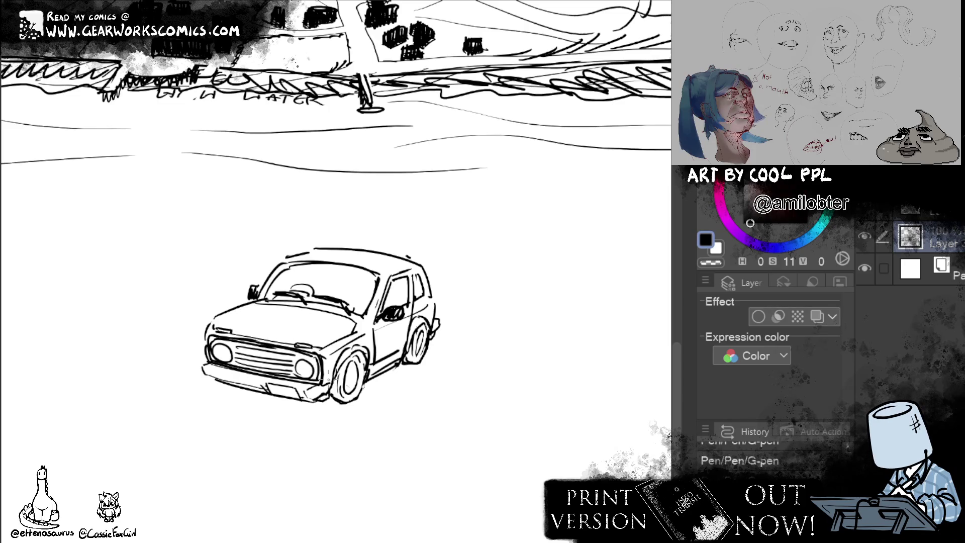
Shade inside both headlights and start diagonal hatching on the grille
{"action": "mouse_move", "coordinate": [232, 346]}
{"action": "left_mouse_down"}
{"action": "mouse_move", "coordinate": [209, 350]}
{"action": "mouse_move", "coordinate": [231, 365]}
{"action": "left_mouse_up"}
{"action": "mouse_move", "coordinate": [311, 361]}
{"action": "left_mouse_down"}
{"action": "mouse_move", "coordinate": [296, 373]}
{"action": "mouse_move", "coordinate": [315, 378]}
{"action": "left_mouse_up"}
{"action": "mouse_move", "coordinate": [221, 358]}
{"action": "left_mouse_down"}
{"action": "mouse_move", "coordinate": [206, 368]}
{"action": "mouse_move", "coordinate": [209, 340]}
{"action": "mouse_move", "coordinate": [242, 356]}
{"action": "mouse_move", "coordinate": [206, 352]}
{"action": "mouse_move", "coordinate": [234, 373]}
{"action": "left_mouse_up"}
{"action": "mouse_move", "coordinate": [263, 341]}
{"action": "left_mouse_down"}
{"action": "mouse_move", "coordinate": [229, 365]}
{"action": "mouse_move", "coordinate": [239, 376]}
{"action": "left_mouse_up"}
Continue hatching across the grille and move the small emblem lower
{"action": "mouse_move", "coordinate": [296, 346]}
{"action": "left_mouse_down"}
{"action": "mouse_move", "coordinate": [252, 374]}
{"action": "mouse_move", "coordinate": [282, 363]}
{"action": "mouse_move", "coordinate": [305, 378]}
{"action": "left_mouse_up"}
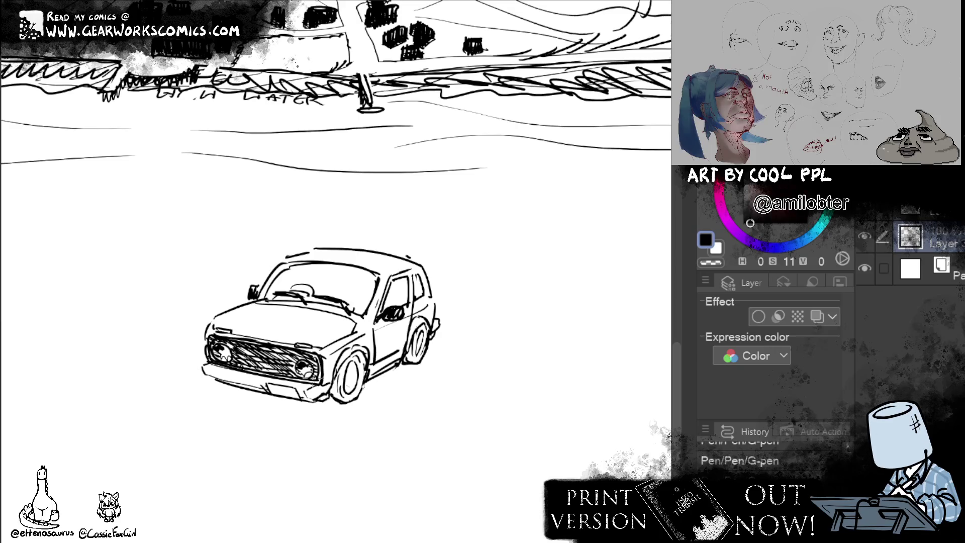
{"action": "left_click_drag", "start_coordinate": [546, 239], "coordinate": [527, 251]}
{"action": "mouse_move", "coordinate": [215, 368]}
{"action": "left_mouse_down"}
{"action": "mouse_move", "coordinate": [215, 380]}
{"action": "mouse_move", "coordinate": [272, 390]}
{"action": "mouse_move", "coordinate": [275, 377]}
{"action": "left_mouse_up"}
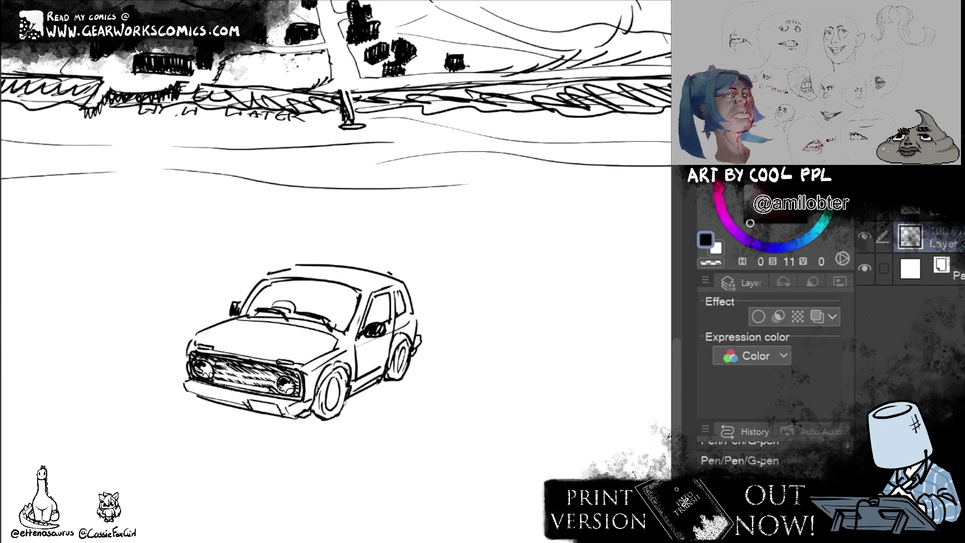
Add more grille hatching and horizontal bars, then erase stray lower strokes
{"action": "left_click_drag", "start_coordinate": [510, 337], "coordinate": [517, 319]}
{"action": "mouse_move", "coordinate": [238, 349]}
{"action": "left_mouse_down"}
{"action": "mouse_move", "coordinate": [257, 357]}
{"action": "mouse_move", "coordinate": [249, 352]}
{"action": "left_mouse_up"}
{"action": "left_click_drag", "start_coordinate": [246, 349], "coordinate": [285, 357]}
{"action": "left_click_drag", "start_coordinate": [226, 344], "coordinate": [276, 355]}
{"action": "mouse_move", "coordinate": [226, 347]}
{"action": "left_mouse_down"}
{"action": "mouse_move", "coordinate": [285, 355]}
{"action": "mouse_move", "coordinate": [237, 351]}
{"action": "mouse_move", "coordinate": [238, 365]}
{"action": "left_mouse_up"}
{"action": "left_click_drag", "start_coordinate": [228, 354], "coordinate": [281, 363]}
{"action": "left_click_drag", "start_coordinate": [216, 358], "coordinate": [279, 377]}
{"action": "left_click_drag", "start_coordinate": [512, 198], "coordinate": [469, 159]}
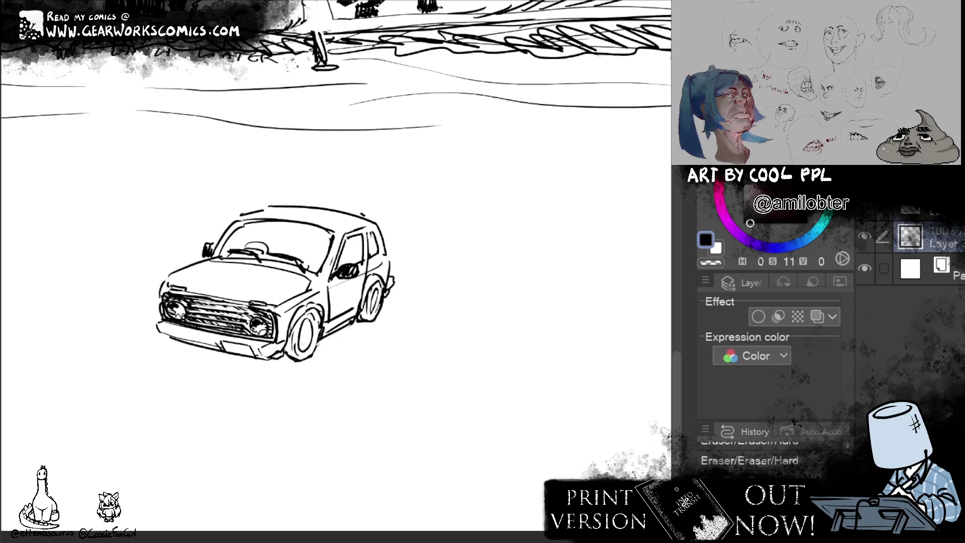
Darken the headlight edges, grille top and bottom, and left bumper
{"action": "key", "text": "p"}
{"action": "left_click", "coordinate": [222, 323]}
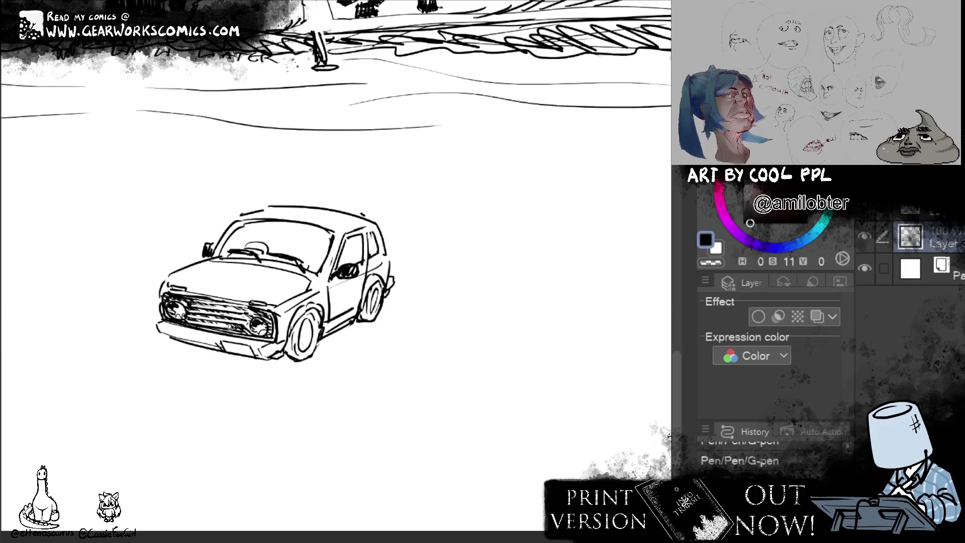
{"action": "left_click_drag", "start_coordinate": [250, 308], "coordinate": [248, 338]}
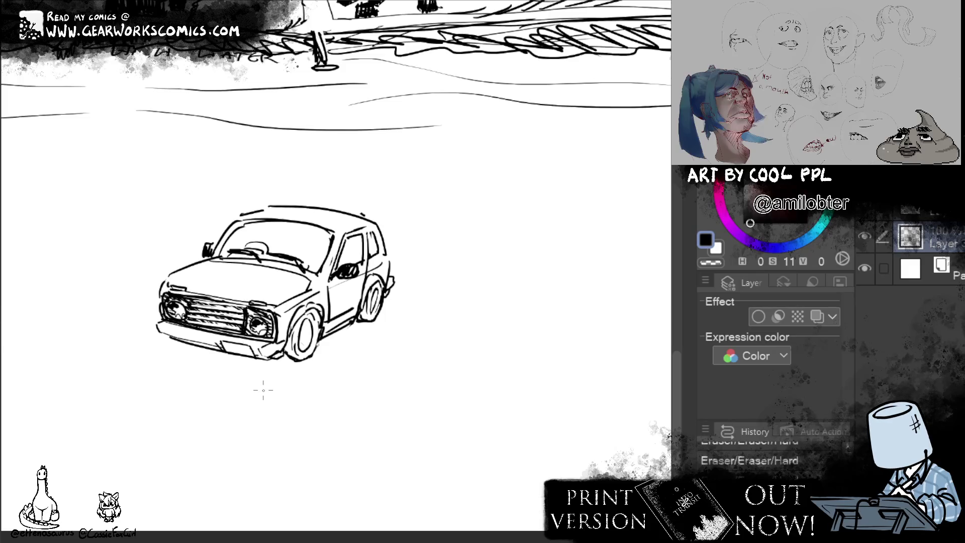
{"action": "mouse_move", "coordinate": [187, 299]}
{"action": "left_mouse_down"}
{"action": "mouse_move", "coordinate": [193, 327]}
{"action": "mouse_move", "coordinate": [244, 332]}
{"action": "left_mouse_up"}
{"action": "left_click_drag", "start_coordinate": [190, 300], "coordinate": [245, 312]}
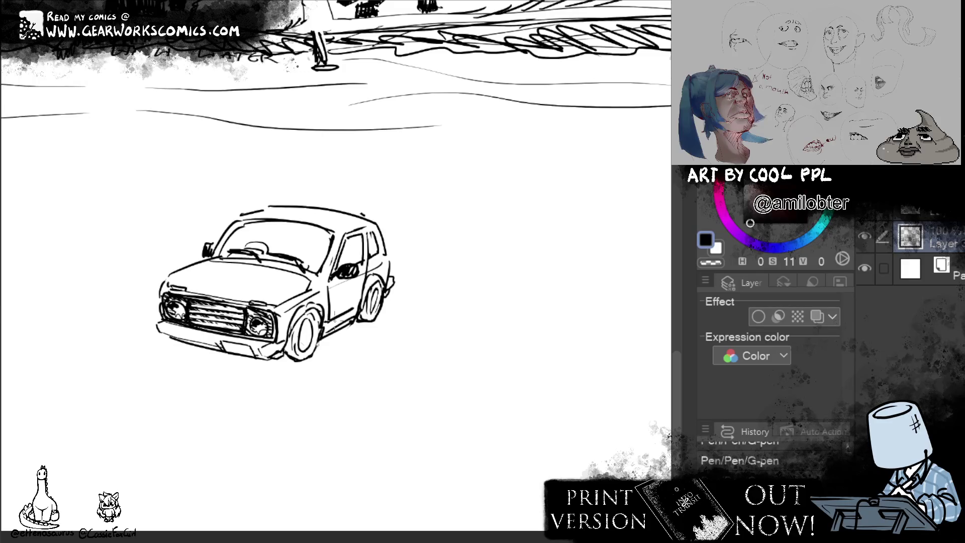
{"action": "mouse_move", "coordinate": [216, 302]}
{"action": "left_mouse_down"}
{"action": "mouse_move", "coordinate": [269, 310]}
{"action": "mouse_move", "coordinate": [276, 344]}
{"action": "mouse_move", "coordinate": [239, 341]}
{"action": "mouse_move", "coordinate": [257, 335]}
{"action": "left_mouse_up"}
{"action": "mouse_move", "coordinate": [226, 330]}
{"action": "left_mouse_down"}
{"action": "mouse_move", "coordinate": [260, 335]}
{"action": "mouse_move", "coordinate": [160, 326]}
{"action": "mouse_move", "coordinate": [162, 306]}
{"action": "mouse_move", "coordinate": [181, 295]}
{"action": "left_mouse_up"}
{"action": "mouse_move", "coordinate": [492, 155]}
{"action": "left_mouse_down"}
{"action": "mouse_move", "coordinate": [527, 166]}
{"action": "mouse_move", "coordinate": [523, 173]}
{"action": "left_mouse_up"}
Shade the side sill between the wheels and fill the front bumper's underside
{"action": "mouse_move", "coordinate": [362, 330]}
{"action": "left_mouse_down"}
{"action": "mouse_move", "coordinate": [377, 347]}
{"action": "mouse_move", "coordinate": [388, 332]}
{"action": "left_mouse_up"}
{"action": "left_click_drag", "start_coordinate": [389, 314], "coordinate": [383, 331]}
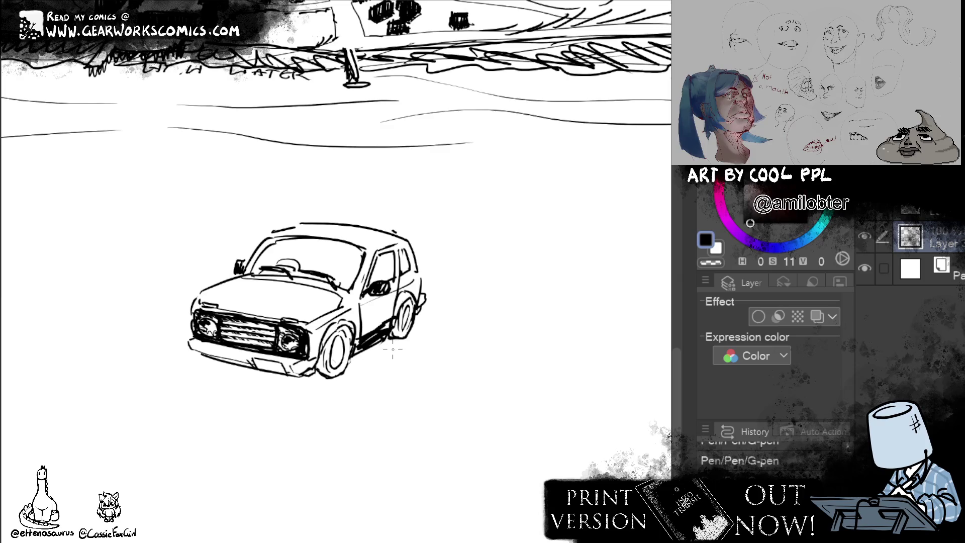
{"action": "mouse_move", "coordinate": [191, 348]}
{"action": "left_mouse_down"}
{"action": "mouse_move", "coordinate": [253, 365]}
{"action": "mouse_move", "coordinate": [258, 358]}
{"action": "mouse_move", "coordinate": [250, 361]}
{"action": "mouse_move", "coordinate": [299, 378]}
{"action": "mouse_move", "coordinate": [323, 357]}
{"action": "left_mouse_up"}
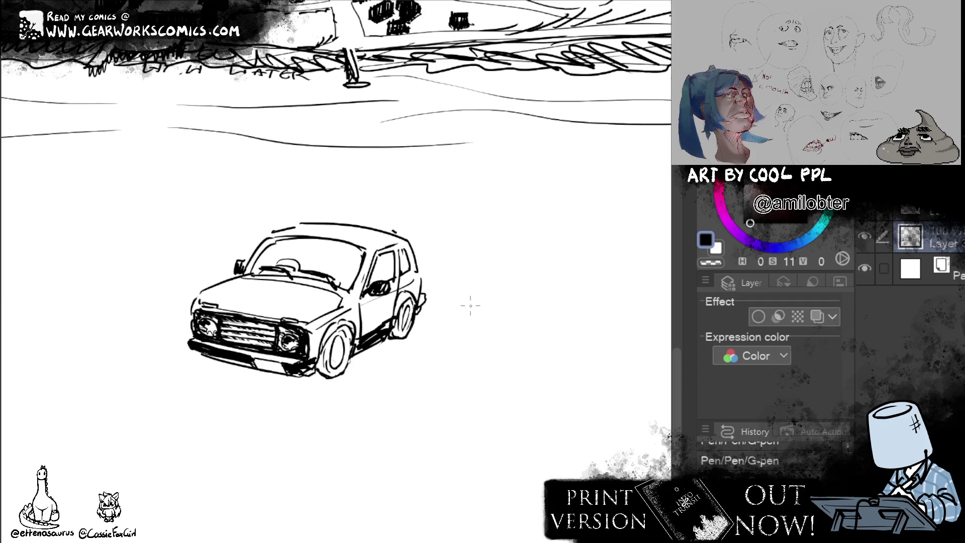
Fill in the rear tyre and darken the front tyre
{"action": "left_click_drag", "start_coordinate": [395, 322], "coordinate": [397, 338]}
{"action": "left_click_drag", "start_coordinate": [412, 300], "coordinate": [394, 341]}
{"action": "mouse_move", "coordinate": [341, 344]}
{"action": "left_mouse_down"}
{"action": "mouse_move", "coordinate": [332, 375]}
{"action": "mouse_move", "coordinate": [324, 371]}
{"action": "mouse_move", "coordinate": [341, 374]}
{"action": "mouse_move", "coordinate": [332, 377]}
{"action": "mouse_move", "coordinate": [323, 353]}
{"action": "left_mouse_up"}
{"action": "left_click_drag", "start_coordinate": [574, 382], "coordinate": [545, 410]}
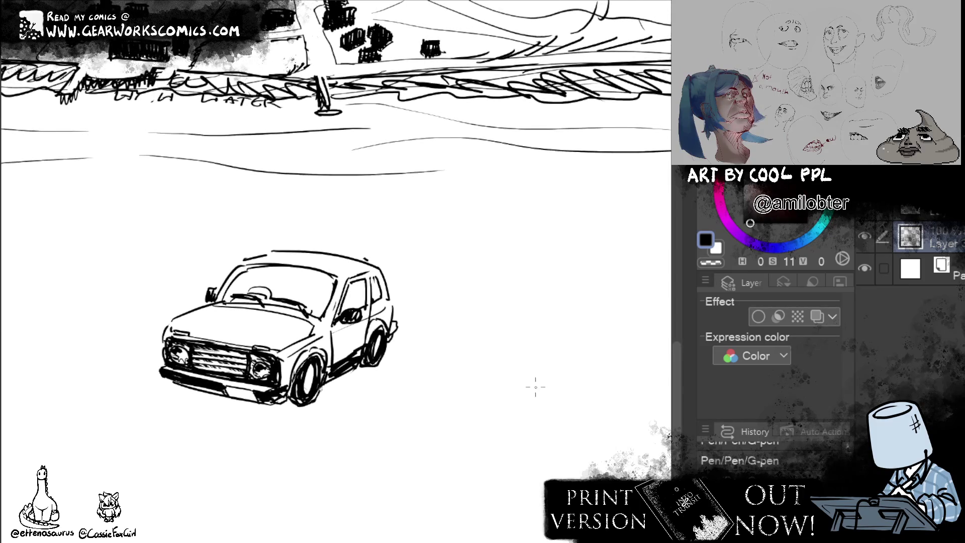
Hatch the windshield with diagonal lines out to the pillar
{"action": "left_click_drag", "start_coordinate": [256, 269], "coordinate": [227, 297]}
{"action": "mouse_move", "coordinate": [292, 266]}
{"action": "left_mouse_down"}
{"action": "mouse_move", "coordinate": [237, 299]}
{"action": "mouse_move", "coordinate": [243, 304]}
{"action": "left_mouse_up"}
{"action": "mouse_move", "coordinate": [322, 268]}
{"action": "left_mouse_down"}
{"action": "mouse_move", "coordinate": [252, 309]}
{"action": "mouse_move", "coordinate": [287, 309]}
{"action": "left_mouse_up"}
{"action": "mouse_move", "coordinate": [333, 288]}
{"action": "left_mouse_down"}
{"action": "mouse_move", "coordinate": [307, 317]}
{"action": "mouse_move", "coordinate": [317, 326]}
{"action": "left_mouse_up"}
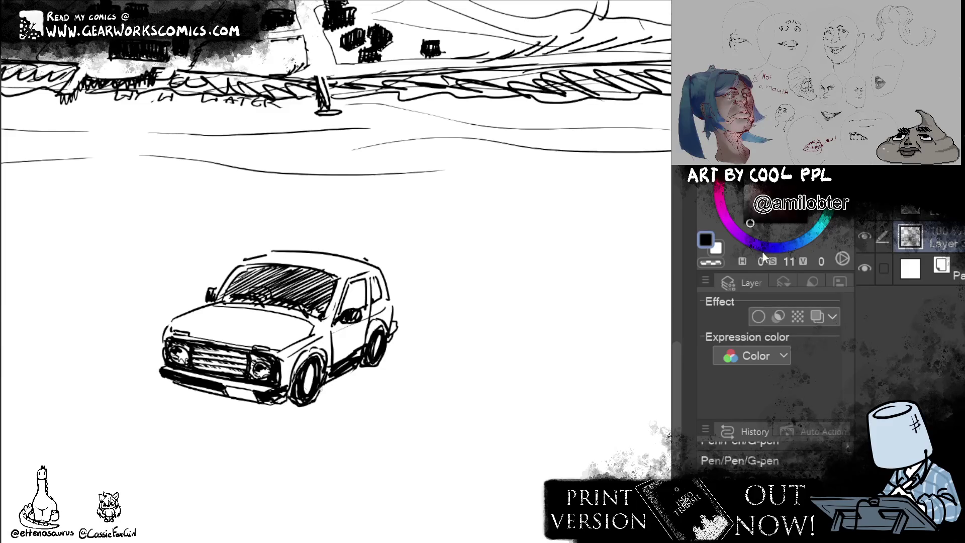
Hatch the front and rear side windows
{"action": "mouse_move", "coordinate": [362, 279]}
{"action": "left_mouse_down"}
{"action": "mouse_move", "coordinate": [340, 317]}
{"action": "mouse_move", "coordinate": [352, 313]}
{"action": "left_mouse_up"}
{"action": "mouse_move", "coordinate": [367, 279]}
{"action": "left_mouse_down"}
{"action": "mouse_move", "coordinate": [354, 302]}
{"action": "mouse_move", "coordinate": [366, 305]}
{"action": "mouse_move", "coordinate": [368, 292]}
{"action": "left_mouse_up"}
{"action": "mouse_move", "coordinate": [381, 280]}
{"action": "left_mouse_down"}
{"action": "mouse_move", "coordinate": [368, 297]}
{"action": "mouse_move", "coordinate": [374, 304]}
{"action": "left_mouse_up"}
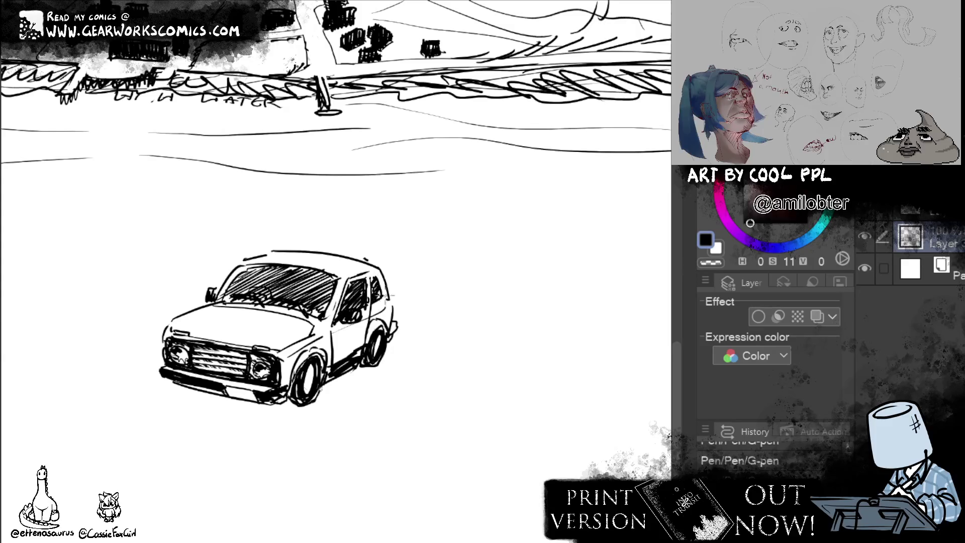
{"action": "left_click_drag", "start_coordinate": [625, 296], "coordinate": [631, 255]}
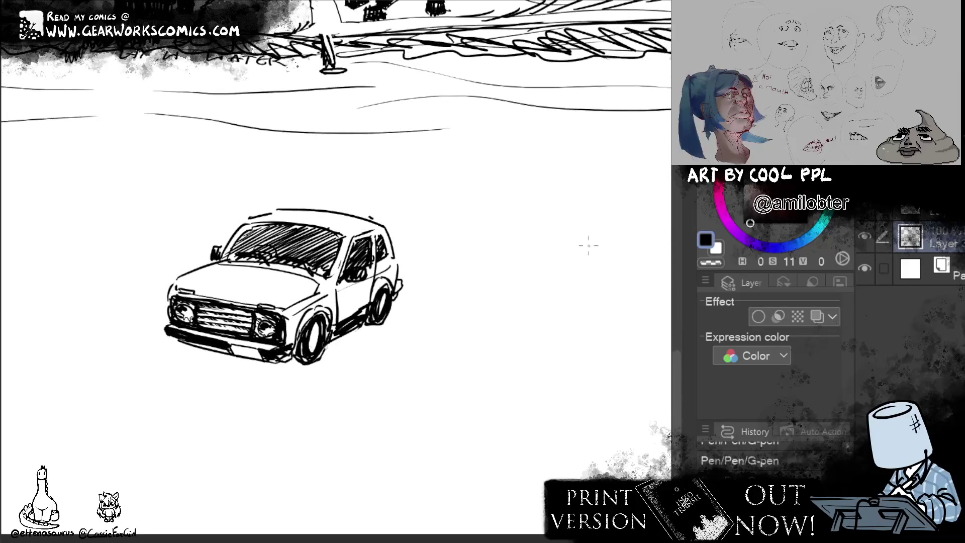
Hatch across the hood from its left edge to the lower right
{"action": "mouse_move", "coordinate": [220, 265]}
{"action": "left_mouse_down"}
{"action": "mouse_move", "coordinate": [173, 285]}
{"action": "mouse_move", "coordinate": [195, 291]}
{"action": "left_mouse_up"}
{"action": "left_click_drag", "start_coordinate": [259, 265], "coordinate": [188, 297]}
{"action": "mouse_move", "coordinate": [262, 268]}
{"action": "left_mouse_down"}
{"action": "mouse_move", "coordinate": [201, 298]}
{"action": "mouse_move", "coordinate": [218, 297]}
{"action": "left_mouse_up"}
{"action": "mouse_move", "coordinate": [294, 271]}
{"action": "left_mouse_down"}
{"action": "mouse_move", "coordinate": [221, 302]}
{"action": "mouse_move", "coordinate": [231, 304]}
{"action": "left_mouse_up"}
{"action": "mouse_move", "coordinate": [308, 271]}
{"action": "left_mouse_down"}
{"action": "mouse_move", "coordinate": [235, 303]}
{"action": "mouse_move", "coordinate": [254, 303]}
{"action": "left_mouse_up"}
{"action": "left_click_drag", "start_coordinate": [319, 277], "coordinate": [264, 307]}
{"action": "mouse_move", "coordinate": [314, 290]}
{"action": "left_mouse_down"}
{"action": "mouse_move", "coordinate": [267, 310]}
{"action": "mouse_move", "coordinate": [284, 311]}
{"action": "left_mouse_up"}
{"action": "key", "text": "ctrl+z"}
{"action": "key", "text": "ctrl+z"}
{"action": "key", "text": "ctrl+z"}
{"action": "key", "text": "ctrl+z"}
{"action": "key", "text": "ctrl+z"}
{"action": "key", "text": "ctrl+z"}
{"action": "key", "text": "ctrl+z"}
{"action": "key", "text": "ctrl+z"}
{"action": "key", "text": "ctrl+z"}
{"action": "key", "text": "ctrl+z"}
{"action": "key", "text": "ctrl+z"}
{"action": "key", "text": "ctrl+z"}
Extend the hood hatching from the front corner, then erase all of it
{"action": "left_click_drag", "start_coordinate": [170, 291], "coordinate": [246, 305]}
{"action": "mouse_move", "coordinate": [202, 269]}
{"action": "left_mouse_down"}
{"action": "mouse_move", "coordinate": [265, 308]}
{"action": "mouse_move", "coordinate": [299, 305]}
{"action": "left_mouse_up"}
{"action": "mouse_move", "coordinate": [232, 265]}
{"action": "left_mouse_down"}
{"action": "mouse_move", "coordinate": [305, 299]}
{"action": "mouse_move", "coordinate": [336, 288]}
{"action": "mouse_move", "coordinate": [254, 299]}
{"action": "mouse_move", "coordinate": [234, 270]}
{"action": "mouse_move", "coordinate": [186, 285]}
{"action": "left_mouse_up"}
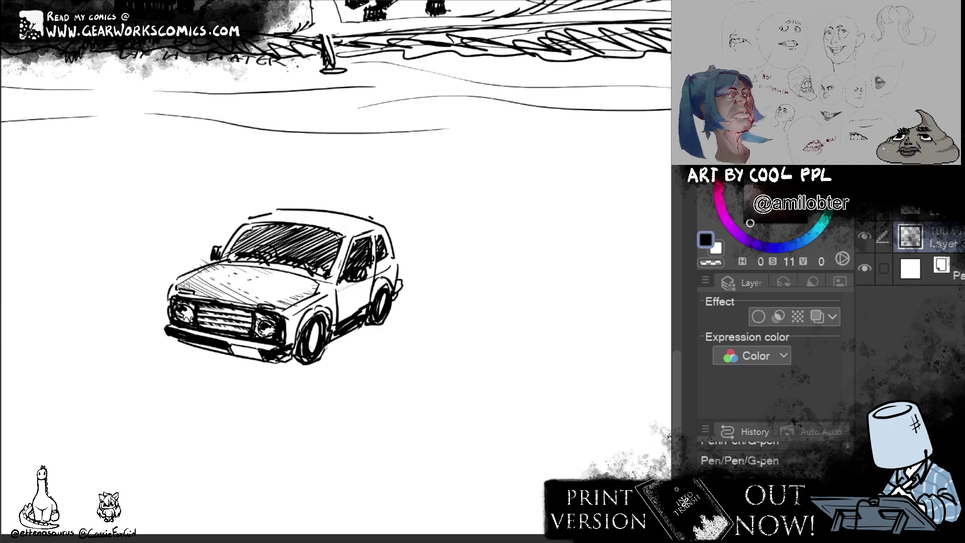
{"action": "left_click_drag", "start_coordinate": [317, 279], "coordinate": [221, 296]}
{"action": "left_click_drag", "start_coordinate": [299, 264], "coordinate": [193, 293]}
{"action": "left_click_drag", "start_coordinate": [247, 276], "coordinate": [188, 290]}
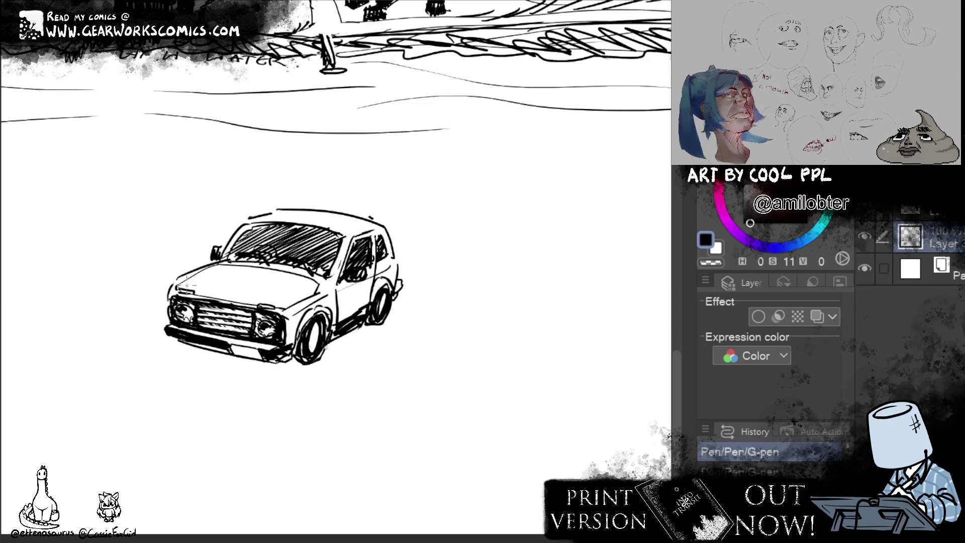
Reshade the hood with short, fine hatch strokes
{"action": "left_click_drag", "start_coordinate": [286, 295], "coordinate": [292, 305]}
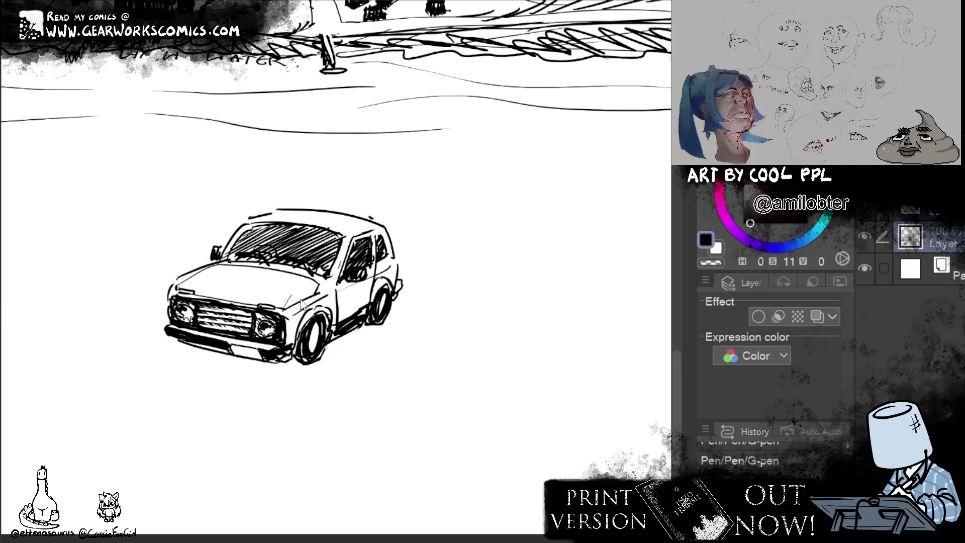
{"action": "mouse_move", "coordinate": [293, 288]}
{"action": "left_mouse_down"}
{"action": "mouse_move", "coordinate": [286, 309]}
{"action": "mouse_move", "coordinate": [297, 301]}
{"action": "left_mouse_up"}
{"action": "left_click_drag", "start_coordinate": [314, 287], "coordinate": [307, 298]}
{"action": "mouse_move", "coordinate": [203, 287]}
{"action": "left_mouse_down"}
{"action": "mouse_move", "coordinate": [184, 295]}
{"action": "mouse_move", "coordinate": [286, 307]}
{"action": "left_mouse_up"}
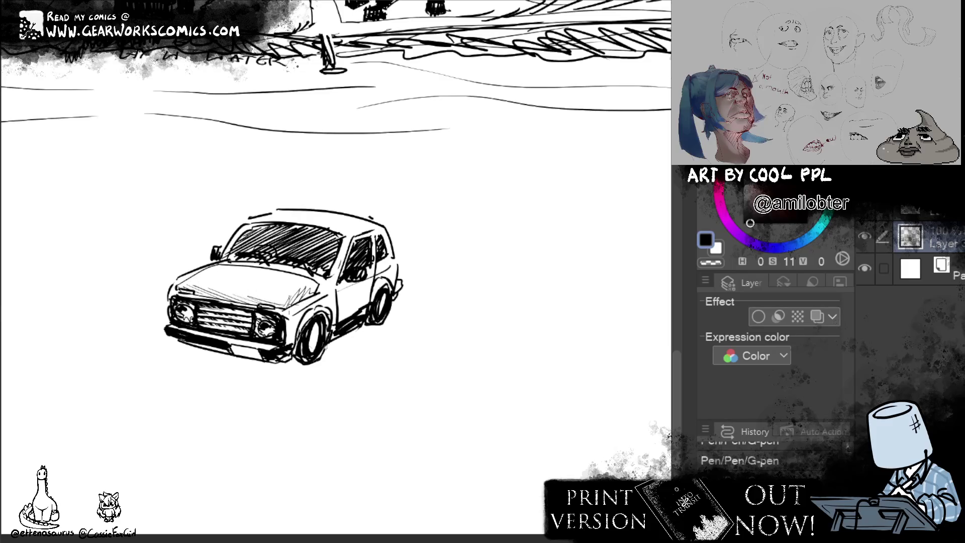
{"action": "key", "text": "ctrl+z"}
{"action": "key", "text": "ctrl+z"}
{"action": "key", "text": "ctrl+z"}
{"action": "key", "text": "ctrl+z"}
{"action": "key", "text": "ctrl+y"}
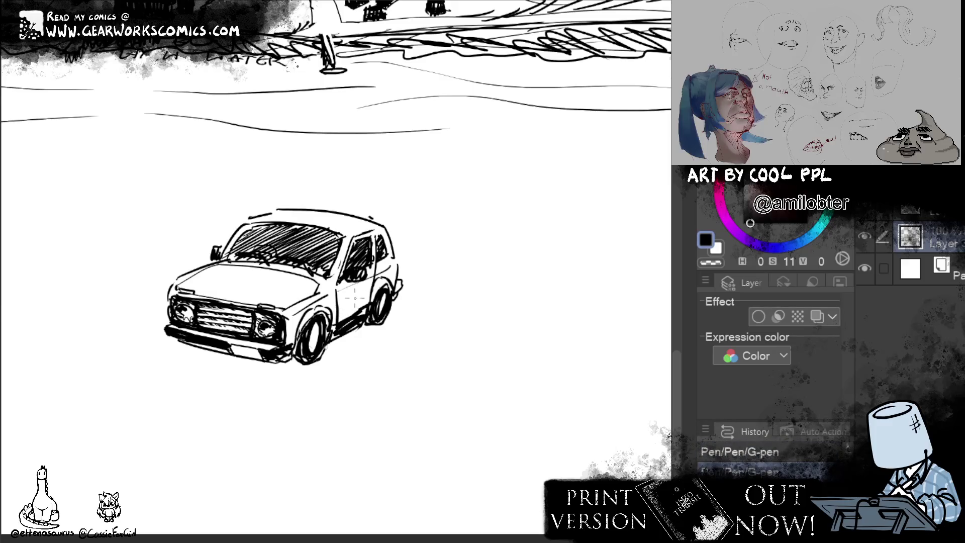
Ink lines along the car's side and the front wheel arch edge
{"action": "left_click_drag", "start_coordinate": [365, 285], "coordinate": [299, 324]}
{"action": "left_click_drag", "start_coordinate": [373, 286], "coordinate": [329, 309]}
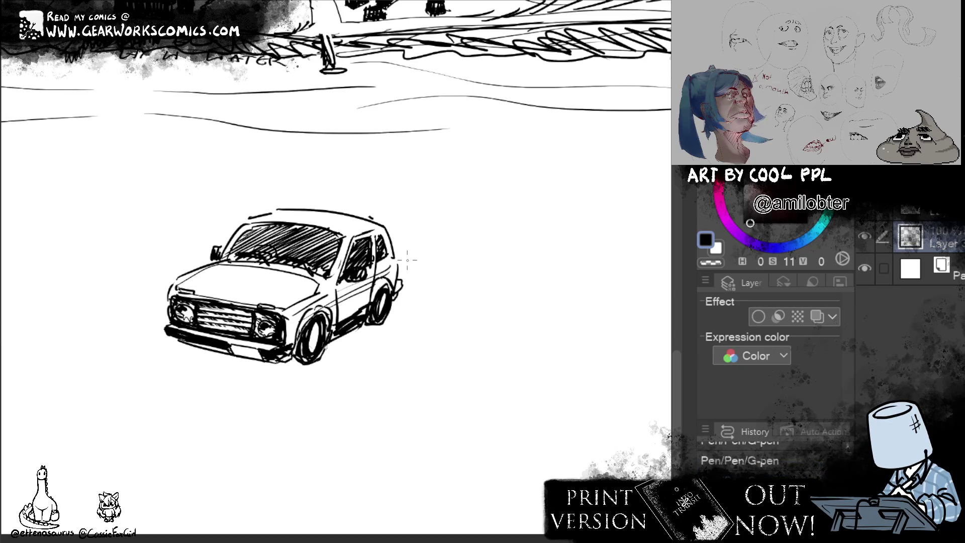
{"action": "mouse_move", "coordinate": [282, 309]}
{"action": "left_mouse_down"}
{"action": "mouse_move", "coordinate": [298, 328]}
{"action": "mouse_move", "coordinate": [300, 363]}
{"action": "left_mouse_up"}
Draw a badge in the grille centre and a licence plate beneath the front bumper
{"action": "left_click_drag", "start_coordinate": [221, 314], "coordinate": [226, 325]}
{"action": "key", "text": "ctrl+z"}
{"action": "left_click_drag", "start_coordinate": [232, 354], "coordinate": [261, 365]}
{"action": "left_click_drag", "start_coordinate": [241, 356], "coordinate": [261, 363]}
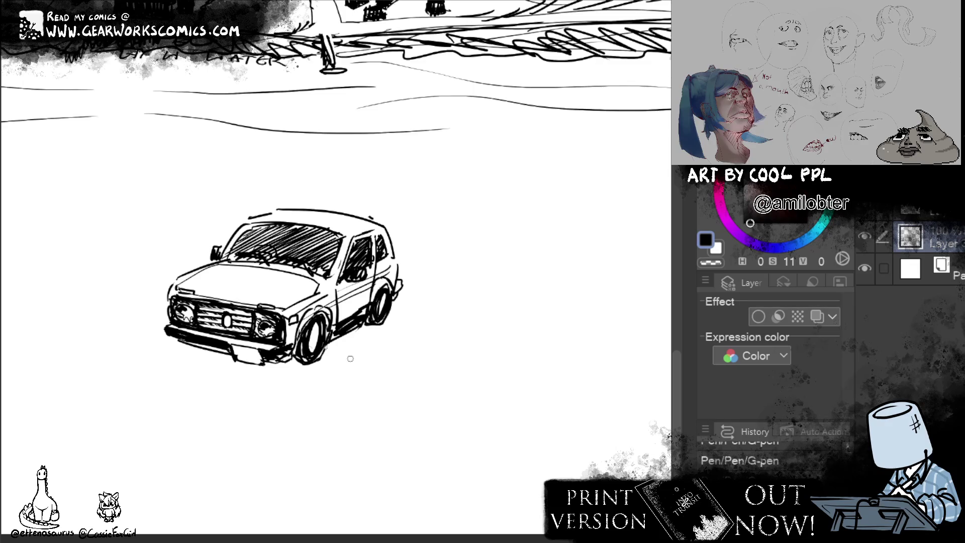
{"action": "left_click_drag", "start_coordinate": [237, 366], "coordinate": [268, 366]}
{"action": "mouse_move", "coordinate": [333, 347]}
{"action": "left_mouse_down"}
{"action": "mouse_move", "coordinate": [302, 345]}
{"action": "mouse_move", "coordinate": [290, 361]}
{"action": "left_mouse_up"}
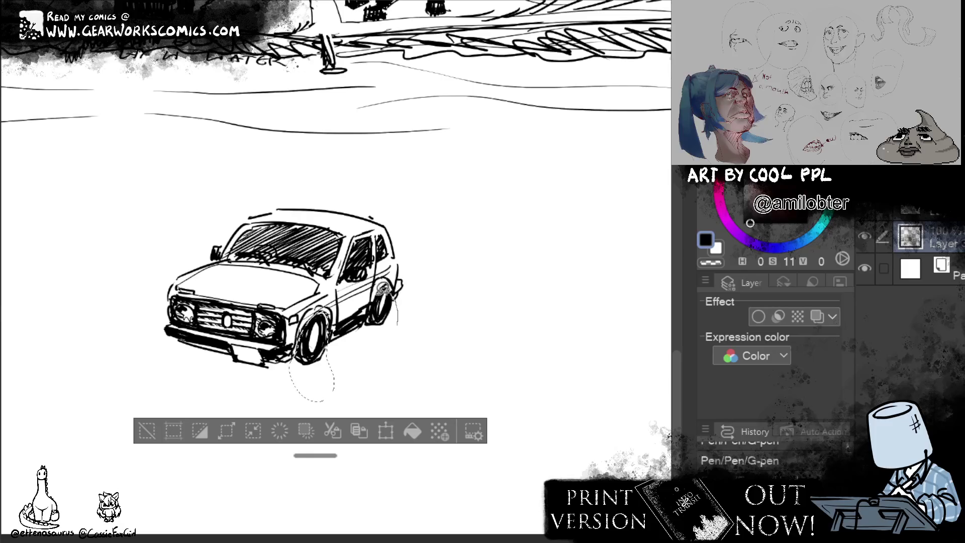
Select both wheels and nudge them slightly down and left
{"action": "left_click_drag", "start_coordinate": [383, 290], "coordinate": [363, 335]}
{"action": "left_click", "coordinate": [417, 431]}
{"action": "left_click_drag", "start_coordinate": [387, 381], "coordinate": [384, 389]}
{"action": "left_click", "coordinate": [289, 445]}
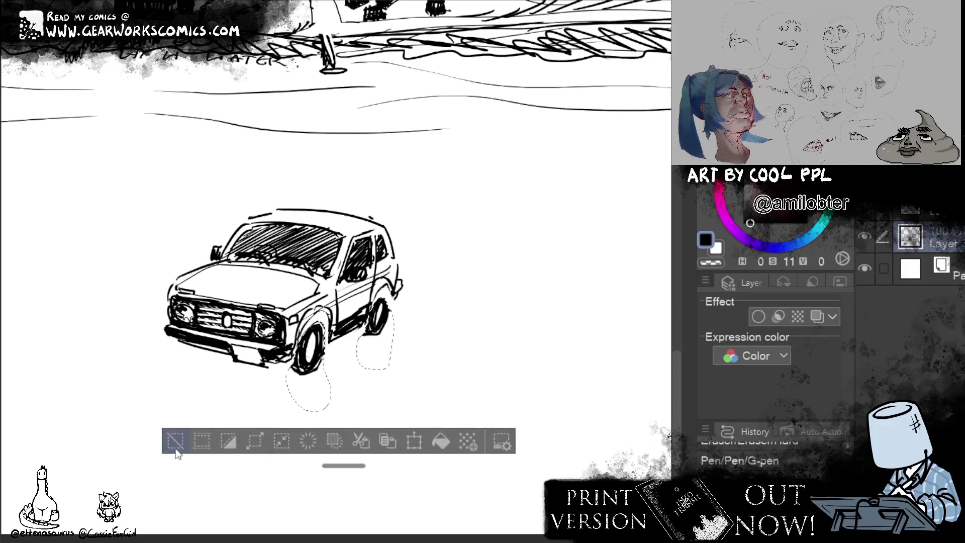
{"action": "left_click", "coordinate": [176, 448]}
{"action": "mouse_move", "coordinate": [383, 294]}
{"action": "left_mouse_down"}
{"action": "mouse_move", "coordinate": [373, 309]}
{"action": "mouse_move", "coordinate": [397, 306]}
{"action": "mouse_move", "coordinate": [386, 331]}
{"action": "mouse_move", "coordinate": [392, 296]}
{"action": "left_mouse_up"}
{"action": "key", "text": "ctrl+t"}
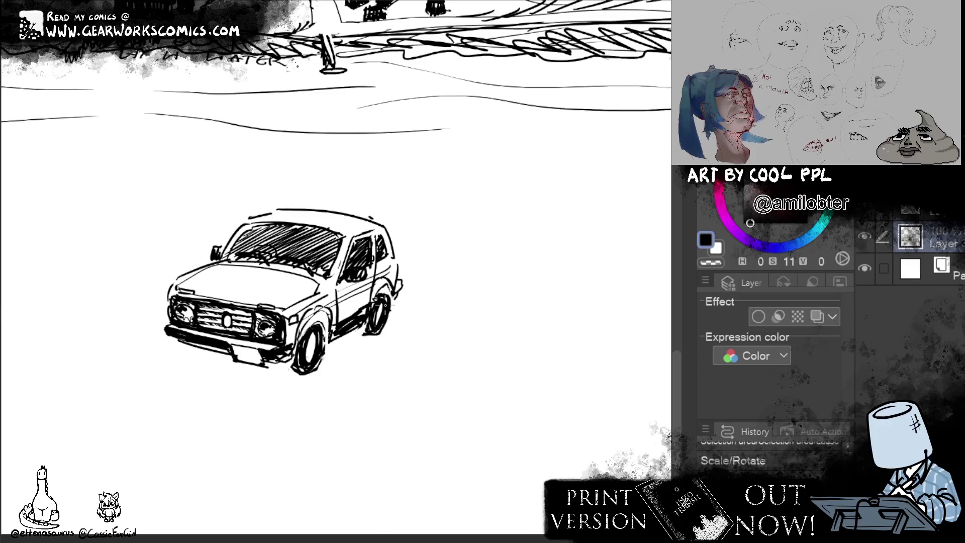
{"action": "key", "text": "ctrl+d"}
Re-ink the front wheel outline and darken its arch
{"action": "key", "text": "p"}
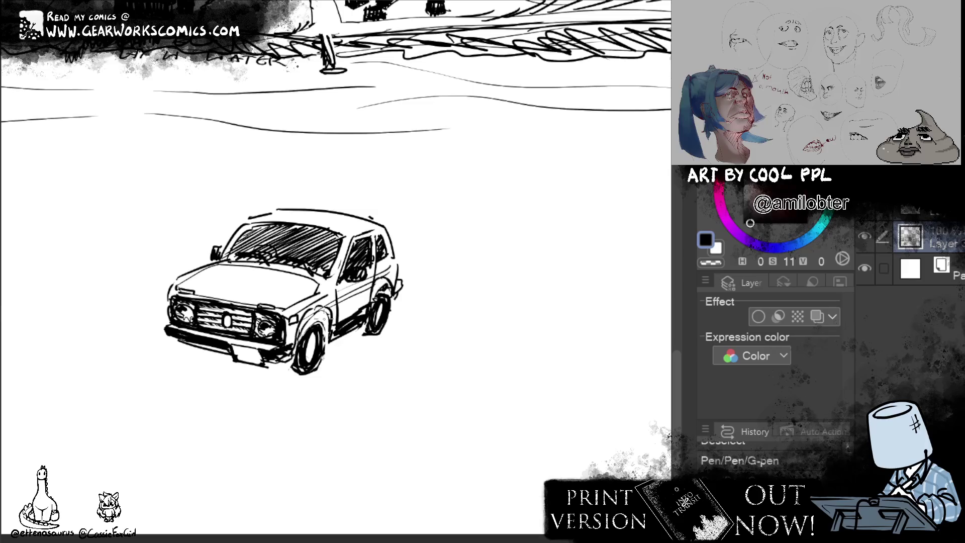
{"action": "mouse_move", "coordinate": [322, 314]}
{"action": "left_mouse_down"}
{"action": "mouse_move", "coordinate": [302, 335]}
{"action": "mouse_move", "coordinate": [320, 349]}
{"action": "mouse_move", "coordinate": [301, 342]}
{"action": "left_mouse_up"}
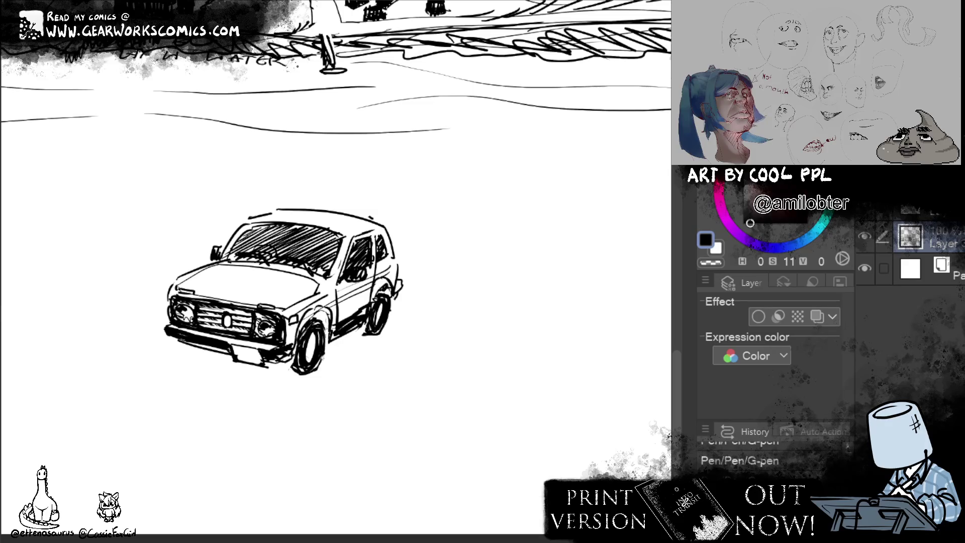
{"action": "mouse_move", "coordinate": [327, 312]}
{"action": "left_mouse_down"}
{"action": "mouse_move", "coordinate": [307, 321]}
{"action": "mouse_move", "coordinate": [317, 342]}
{"action": "left_mouse_up"}
{"action": "left_click_drag", "start_coordinate": [550, 381], "coordinate": [543, 402]}
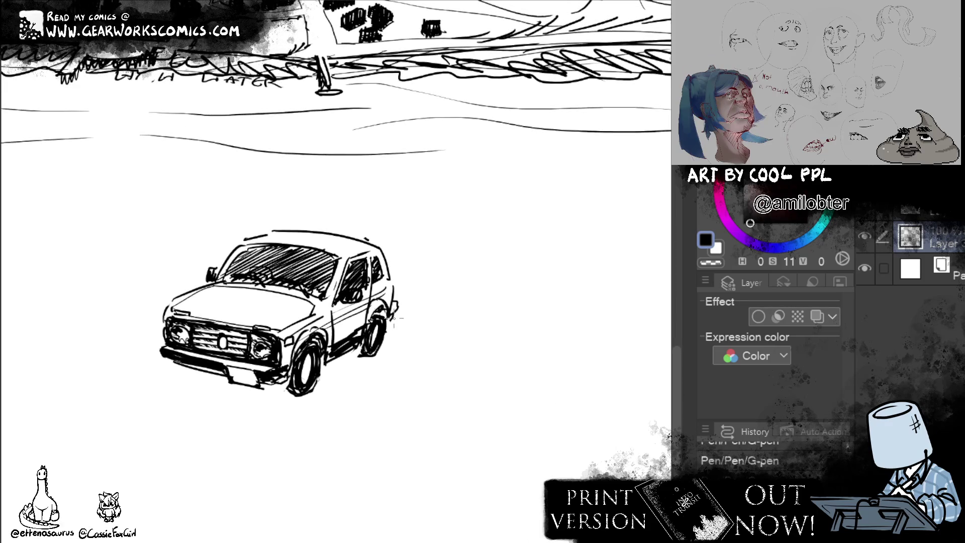
Ink a stroke under the front bumper and darken the left pillar and roof line
{"action": "mouse_move", "coordinate": [178, 368]}
{"action": "left_mouse_down"}
{"action": "mouse_move", "coordinate": [199, 373]}
{"action": "mouse_move", "coordinate": [207, 361]}
{"action": "left_mouse_up"}
{"action": "scroll", "coordinate": [506, 415], "scroll_direction": "up", "scroll_amount": 2}
{"action": "left_click_drag", "start_coordinate": [275, 295], "coordinate": [244, 335]}
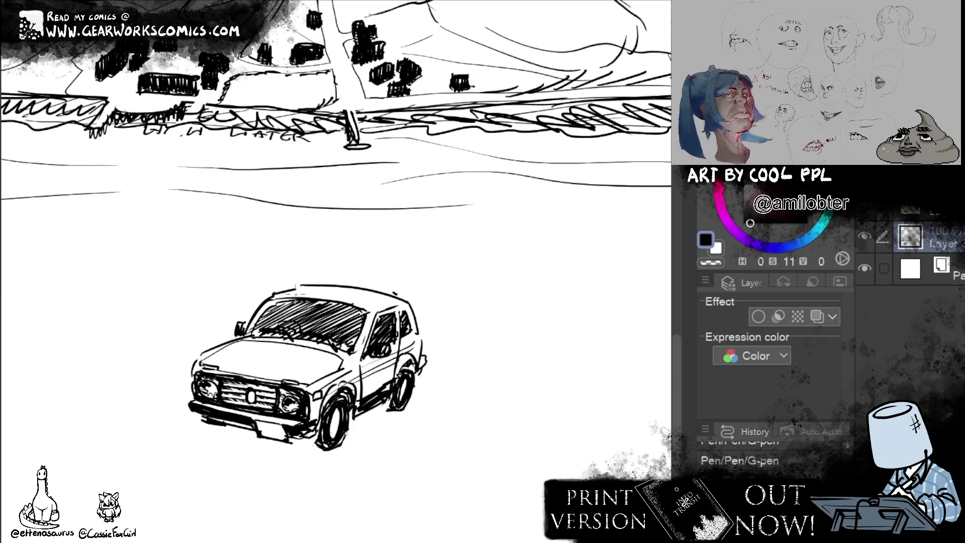
{"action": "left_click_drag", "start_coordinate": [269, 294], "coordinate": [310, 285]}
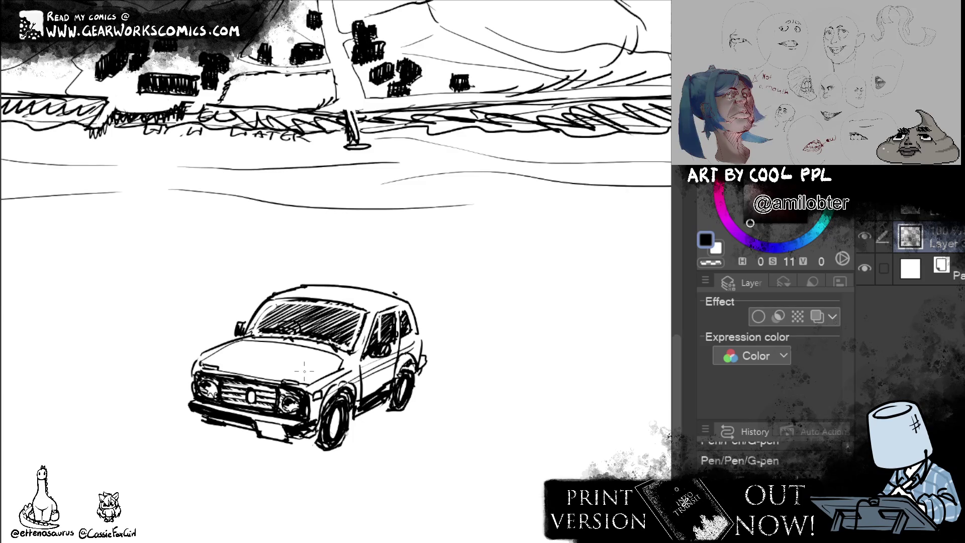
Erase the streak across the front and clean up the right headlight and lower bumper
{"action": "left_click_drag", "start_coordinate": [201, 372], "coordinate": [304, 392]}
{"action": "left_click_drag", "start_coordinate": [305, 412], "coordinate": [308, 402]}
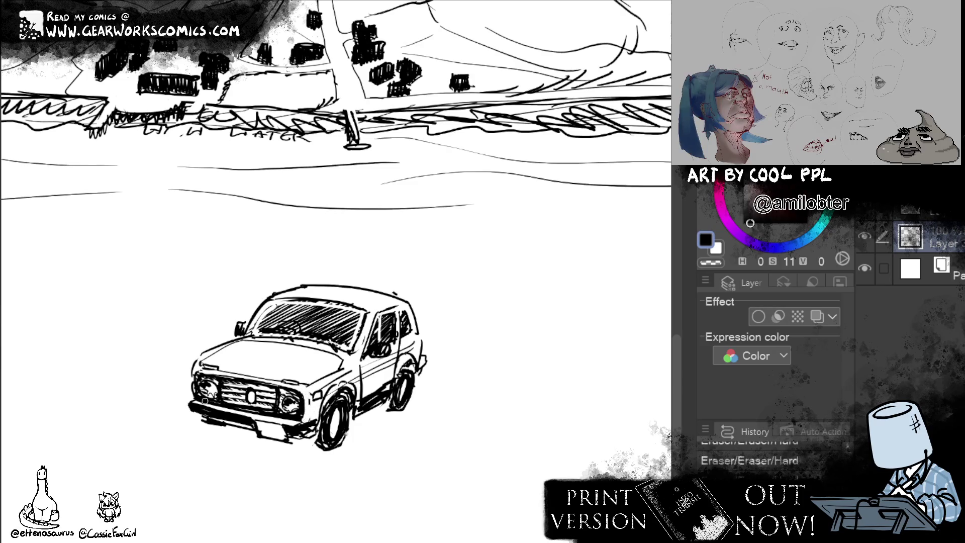
{"action": "mouse_move", "coordinate": [229, 410]}
{"action": "left_mouse_down"}
{"action": "mouse_move", "coordinate": [199, 399]}
{"action": "mouse_move", "coordinate": [198, 374]}
{"action": "left_mouse_up"}
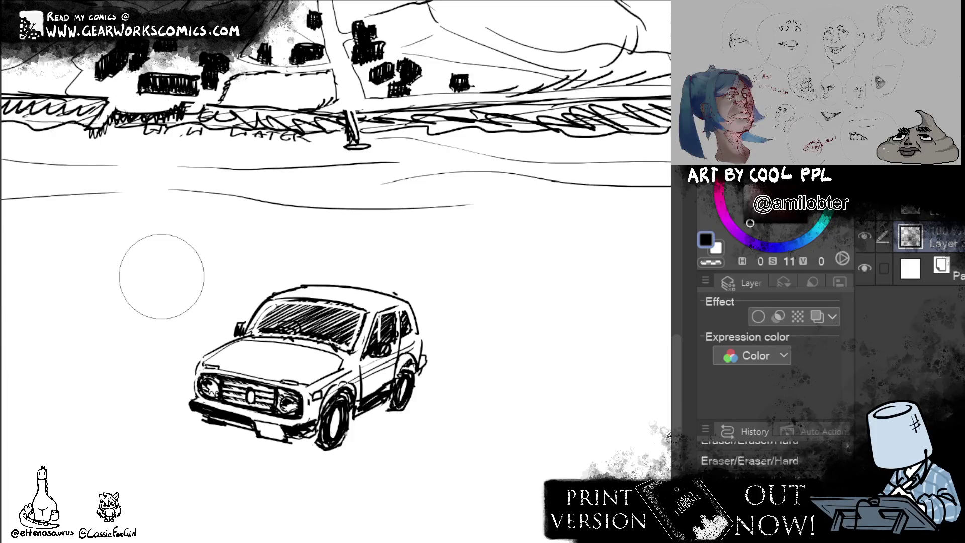
Warp the grille, hood edge and headlights with Liquify, then strengthen the windshield top
{"action": "mouse_move", "coordinate": [282, 382]}
{"action": "left_mouse_down"}
{"action": "mouse_move", "coordinate": [261, 382]}
{"action": "mouse_move", "coordinate": [288, 370]}
{"action": "mouse_move", "coordinate": [226, 389]}
{"action": "mouse_move", "coordinate": [282, 382]}
{"action": "left_mouse_up"}
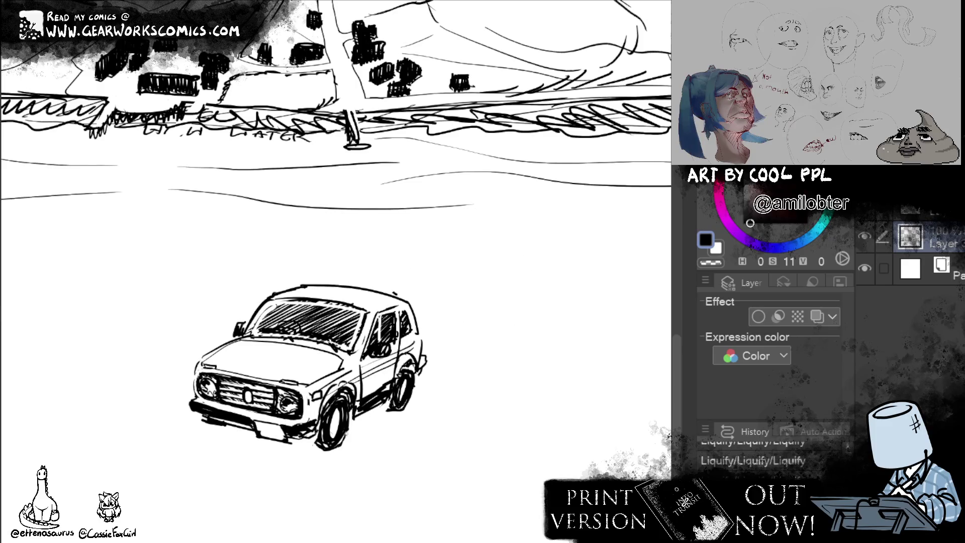
{"action": "left_click_drag", "start_coordinate": [201, 365], "coordinate": [216, 363]}
{"action": "mouse_move", "coordinate": [327, 300]}
{"action": "left_mouse_down"}
{"action": "mouse_move", "coordinate": [264, 301]}
{"action": "mouse_move", "coordinate": [248, 334]}
{"action": "left_mouse_up"}
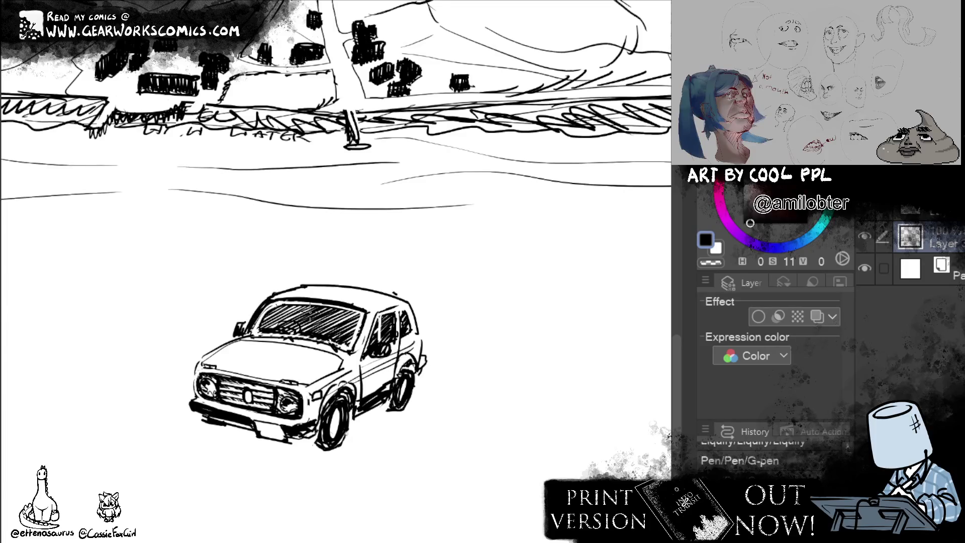
Handwrite the owner's car label and '(A LADA NIVA)' beside the car sketch with the G-pen
{"action": "scroll", "coordinate": [322, 301], "scroll_direction": "down", "scroll_amount": 5}
{"action": "scroll", "coordinate": [342, 221], "scroll_direction": "up", "scroll_amount": 3}
{"action": "left_click_drag", "start_coordinate": [266, 518], "coordinate": [369, 346]}
{"action": "mouse_move", "coordinate": [374, 340]}
{"action": "left_mouse_down"}
{"action": "mouse_move", "coordinate": [378, 356]}
{"action": "mouse_move", "coordinate": [401, 355]}
{"action": "mouse_move", "coordinate": [398, 343]}
{"action": "left_mouse_up"}
{"action": "mouse_move", "coordinate": [408, 347]}
{"action": "left_mouse_down"}
{"action": "mouse_move", "coordinate": [402, 355]}
{"action": "mouse_move", "coordinate": [428, 353]}
{"action": "left_mouse_up"}
{"action": "mouse_move", "coordinate": [440, 345]}
{"action": "left_mouse_down"}
{"action": "mouse_move", "coordinate": [442, 354]}
{"action": "mouse_move", "coordinate": [452, 345]}
{"action": "mouse_move", "coordinate": [418, 392]}
{"action": "mouse_move", "coordinate": [418, 378]}
{"action": "mouse_move", "coordinate": [432, 383]}
{"action": "left_mouse_up"}
{"action": "left_click_drag", "start_coordinate": [433, 383], "coordinate": [480, 374]}
{"action": "mouse_move", "coordinate": [483, 373]}
{"action": "left_mouse_down"}
{"action": "mouse_move", "coordinate": [484, 383]}
{"action": "mouse_move", "coordinate": [495, 373]}
{"action": "mouse_move", "coordinate": [502, 383]}
{"action": "left_mouse_up"}
{"action": "left_click_drag", "start_coordinate": [496, 379], "coordinate": [504, 391]}
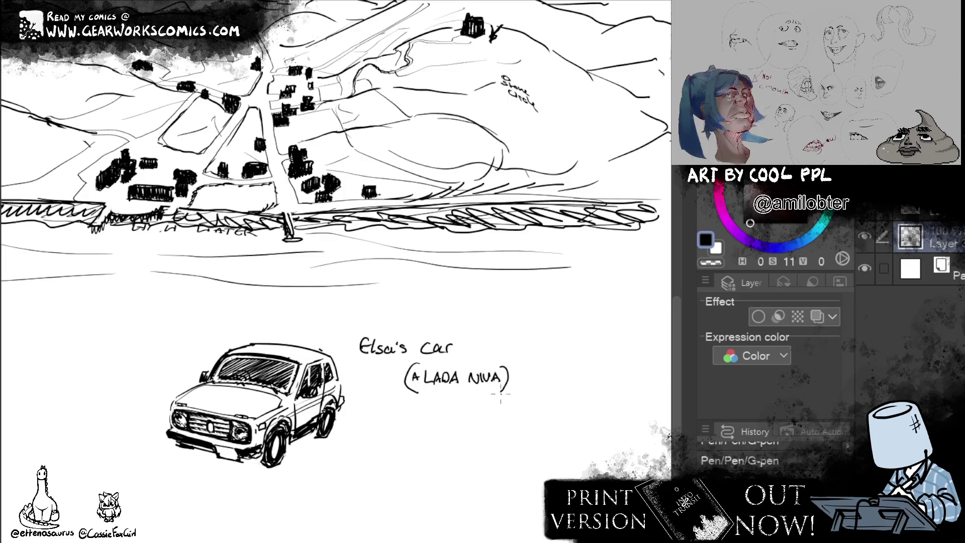
{"action": "left_click_drag", "start_coordinate": [568, 324], "coordinate": [567, 403]}
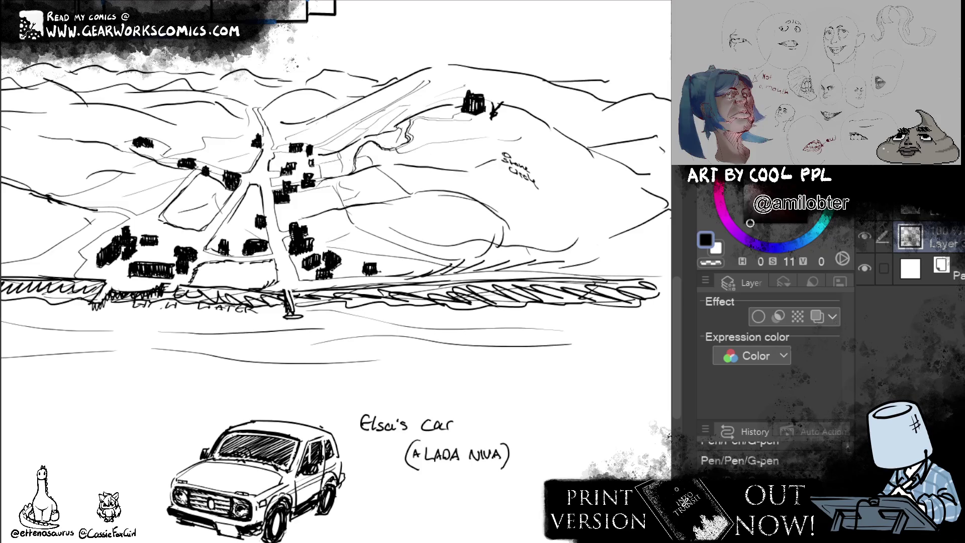
{"action": "scroll", "coordinate": [680, 361], "scroll_direction": "down", "scroll_amount": 1}
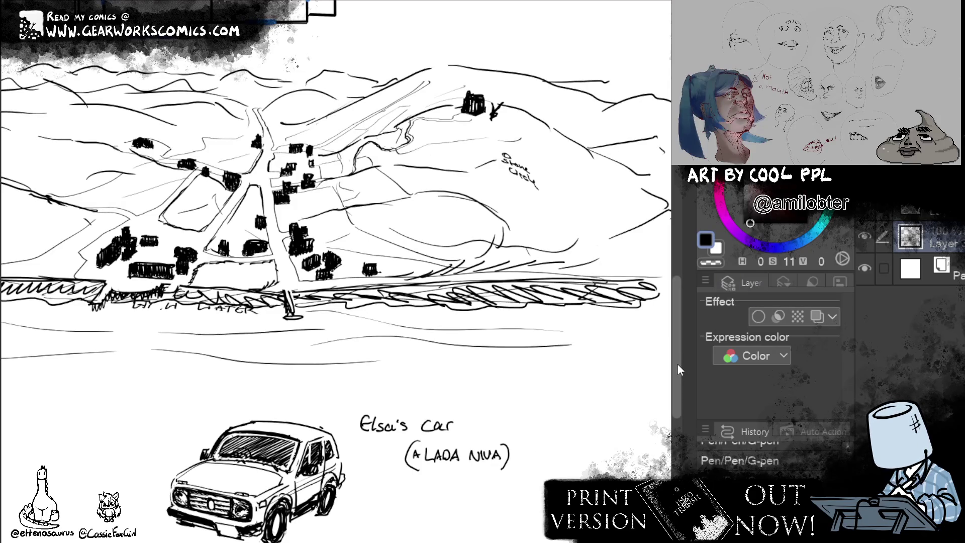
{"action": "scroll", "coordinate": [578, 323], "scroll_direction": "down", "scroll_amount": 3}
Extend the hill ridge line and add a short stroke on the right hillside of the village landscape
{"action": "left_click_drag", "start_coordinate": [578, 323], "coordinate": [332, 355]}
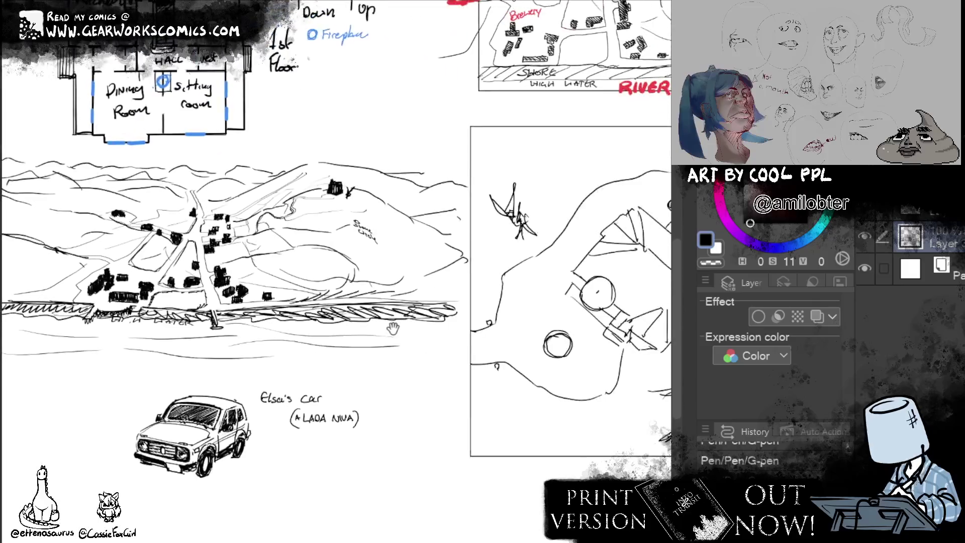
{"action": "left_click_drag", "start_coordinate": [332, 356], "coordinate": [314, 336]}
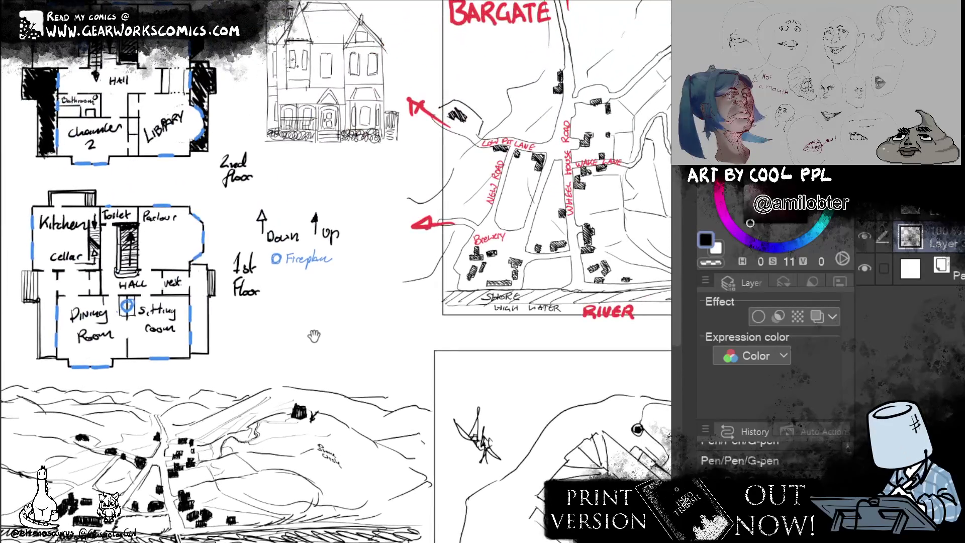
{"action": "left_click_drag", "start_coordinate": [339, 277], "coordinate": [356, 351]}
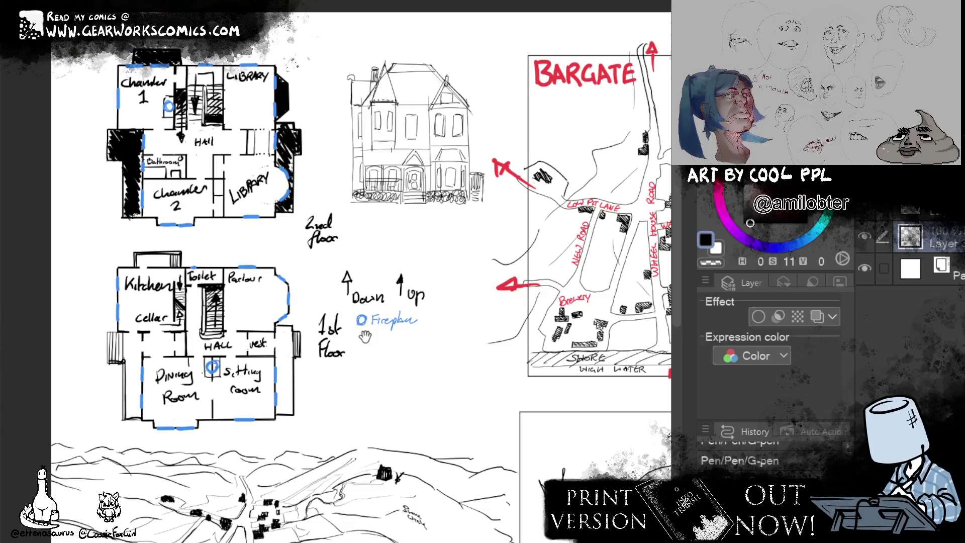
{"action": "mouse_move", "coordinate": [267, 434]}
{"action": "left_mouse_down"}
{"action": "mouse_move", "coordinate": [294, 314]}
{"action": "mouse_move", "coordinate": [410, 232]}
{"action": "left_mouse_up"}
{"action": "scroll", "coordinate": [303, 356], "scroll_direction": "up", "scroll_amount": 2}
{"action": "scroll", "coordinate": [303, 356], "scroll_direction": "up", "scroll_amount": 1}
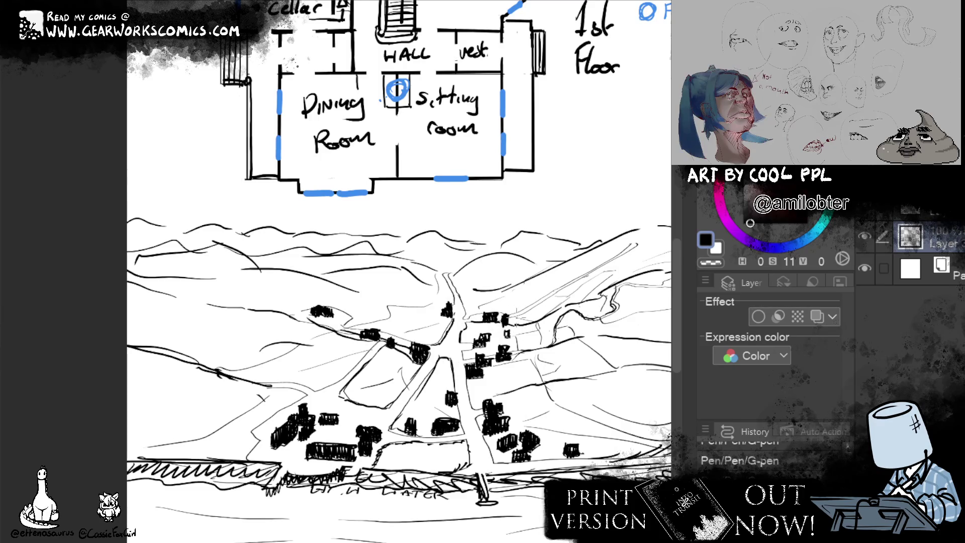
{"action": "left_click_drag", "start_coordinate": [574, 369], "coordinate": [417, 397]}
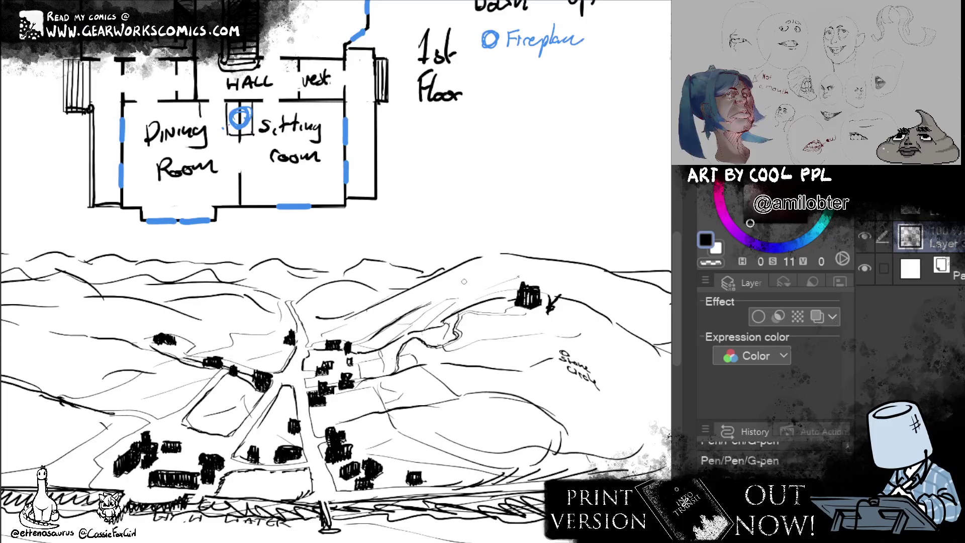
{"action": "left_click_drag", "start_coordinate": [406, 322], "coordinate": [509, 292]}
{"action": "mouse_move", "coordinate": [603, 317]}
{"action": "left_mouse_down"}
{"action": "mouse_move", "coordinate": [651, 314]}
{"action": "mouse_move", "coordinate": [565, 331]}
{"action": "mouse_move", "coordinate": [591, 338]}
{"action": "left_mouse_up"}
Lasso-select the car sketch together with its handwritten caption
{"action": "left_click_drag", "start_coordinate": [417, 387], "coordinate": [622, 406]}
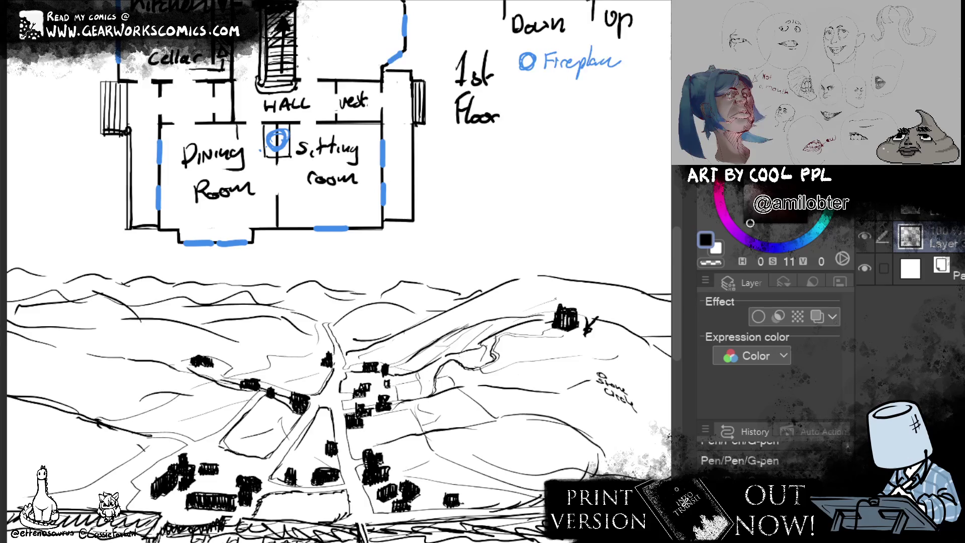
{"action": "scroll", "coordinate": [469, 410], "scroll_direction": "down", "scroll_amount": 2}
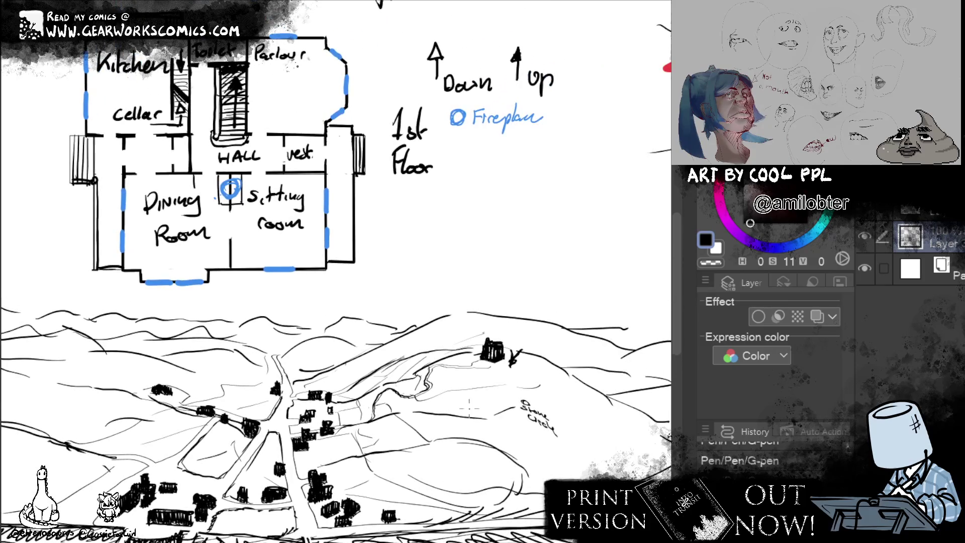
{"action": "scroll", "coordinate": [335, 272], "scroll_direction": "down", "scroll_amount": 3}
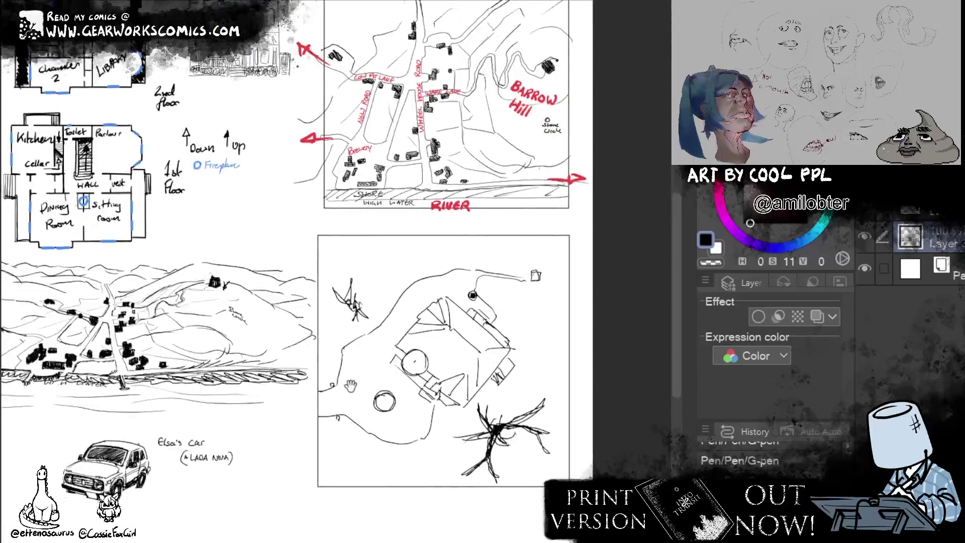
{"action": "mouse_move", "coordinate": [336, 271]}
{"action": "left_mouse_down"}
{"action": "mouse_move", "coordinate": [387, 174]}
{"action": "mouse_move", "coordinate": [409, 163]}
{"action": "left_mouse_up"}
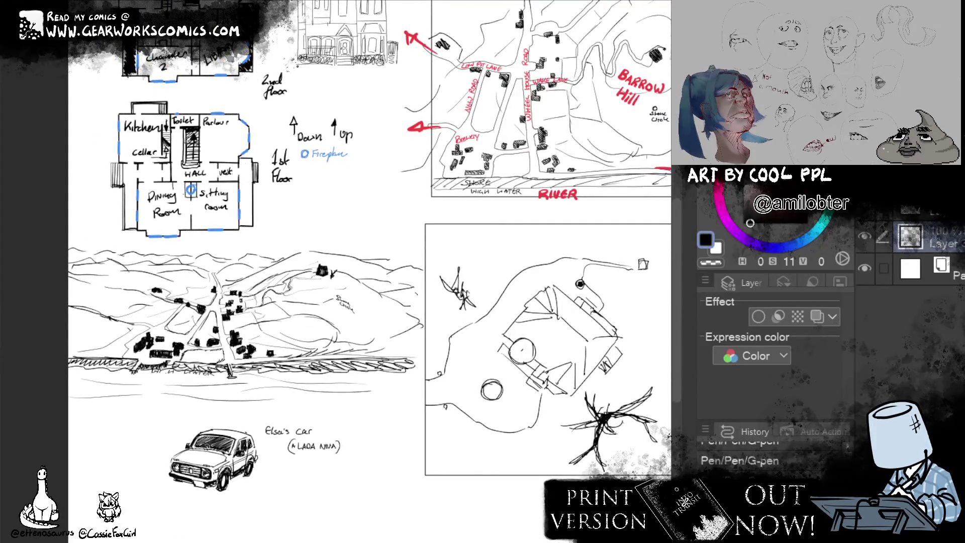
{"action": "left_click_drag", "start_coordinate": [249, 405], "coordinate": [387, 468]}
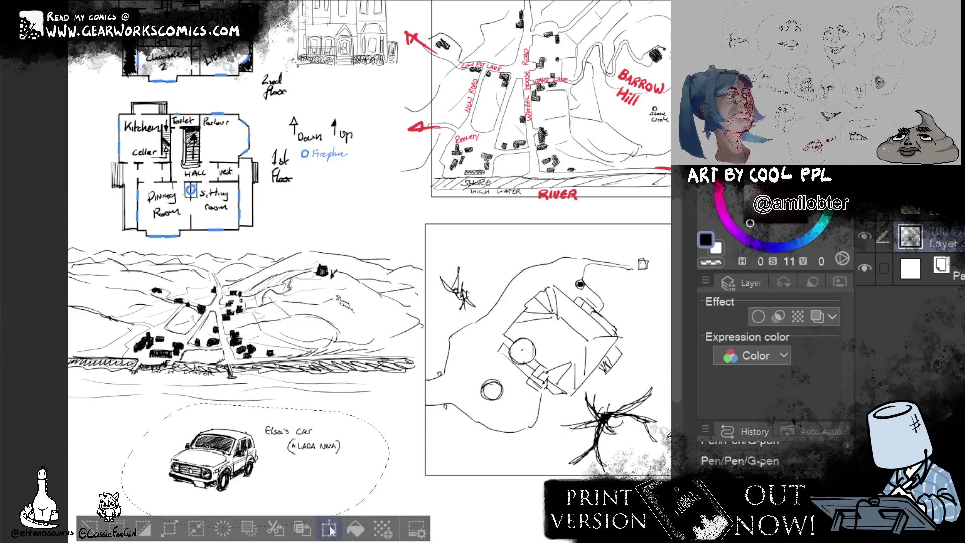
Move the selected car sketch left and slightly up, commit it, and deselect
{"action": "left_click", "coordinate": [329, 528]}
{"action": "left_click_drag", "start_coordinate": [216, 458], "coordinate": [133, 447]}
{"action": "key", "text": "Return"}
{"action": "key", "text": "ctrl+d"}
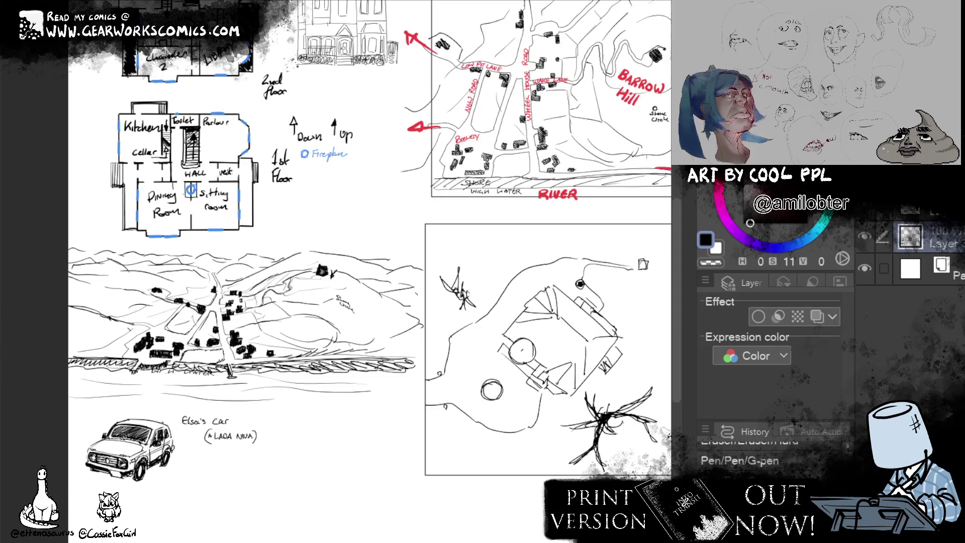
Pan around the sheet to review the car sketch, upper floor plan and Bargate map
{"action": "mouse_move", "coordinate": [421, 396]}
{"action": "left_mouse_down"}
{"action": "mouse_move", "coordinate": [432, 380]}
{"action": "mouse_move", "coordinate": [313, 482]}
{"action": "left_mouse_up"}
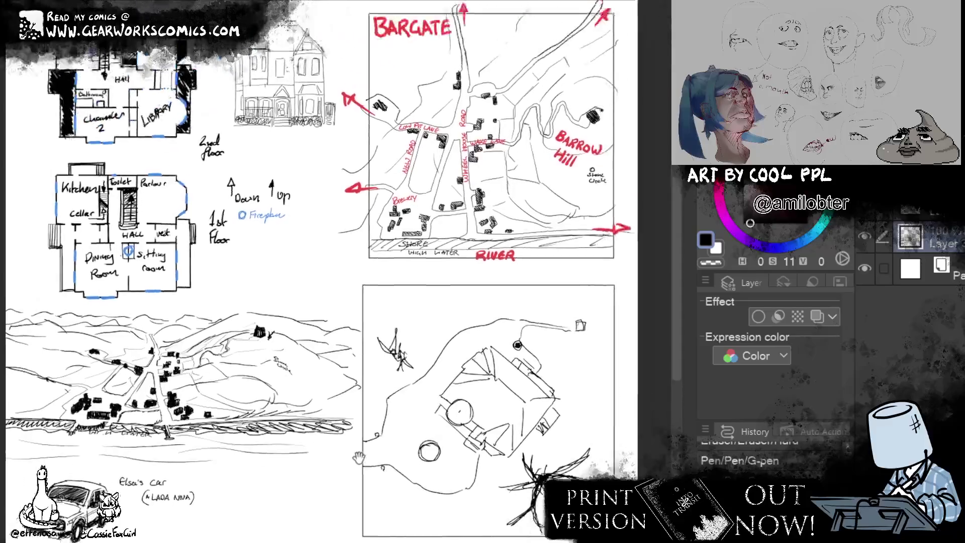
{"action": "left_click_drag", "start_coordinate": [313, 482], "coordinate": [327, 390]}
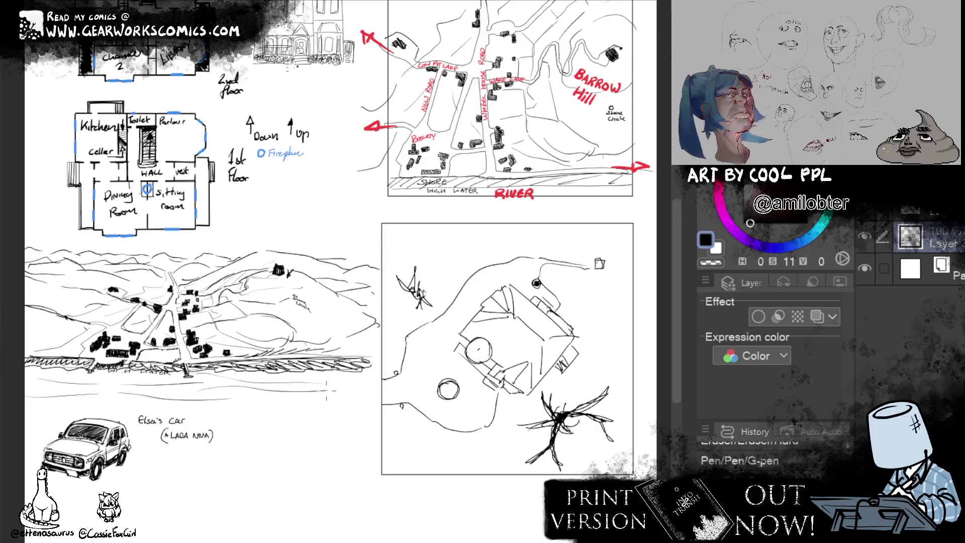
{"action": "left_click_drag", "start_coordinate": [301, 251], "coordinate": [354, 359]}
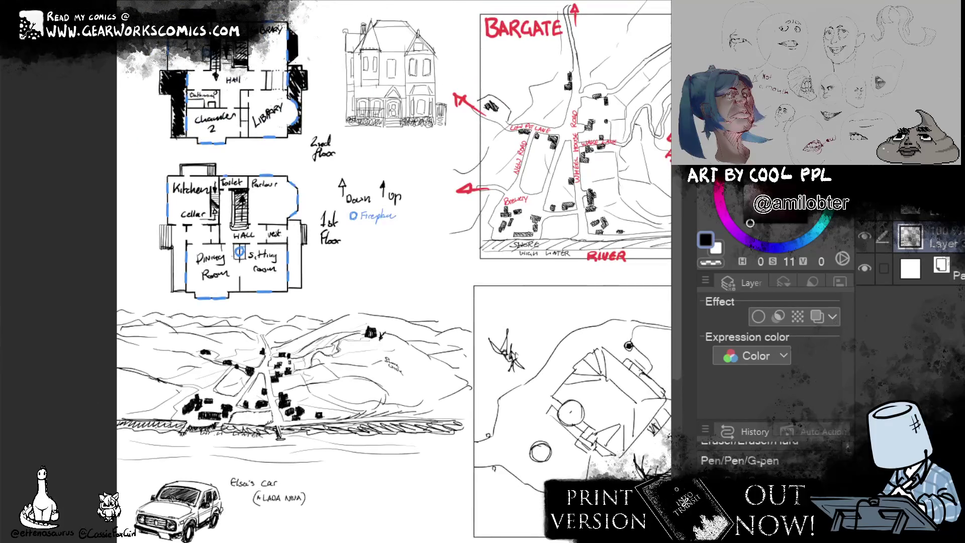
{"action": "mouse_move", "coordinate": [352, 302]}
{"action": "left_mouse_down"}
{"action": "mouse_move", "coordinate": [327, 256]}
{"action": "mouse_move", "coordinate": [335, 242]}
{"action": "left_mouse_up"}
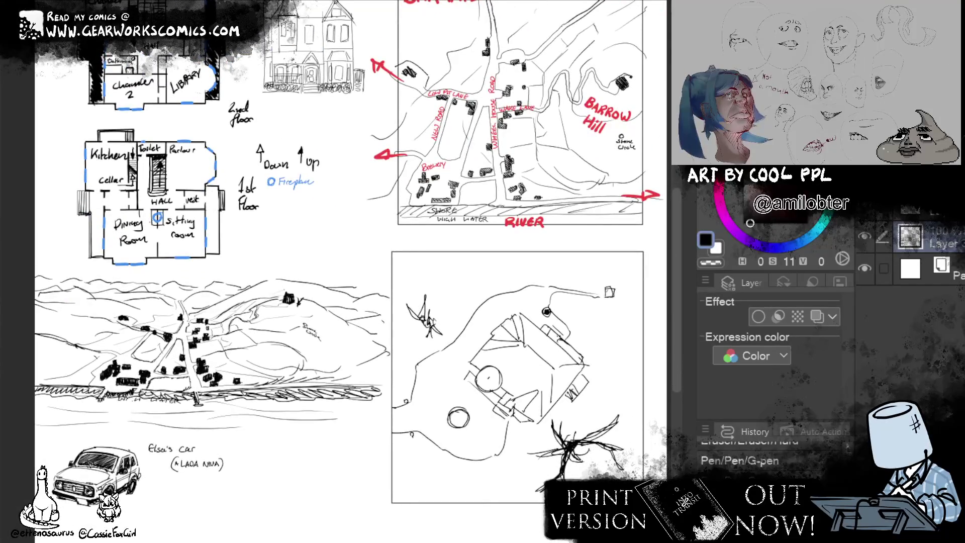
{"action": "left_click_drag", "start_coordinate": [352, 276], "coordinate": [364, 276]}
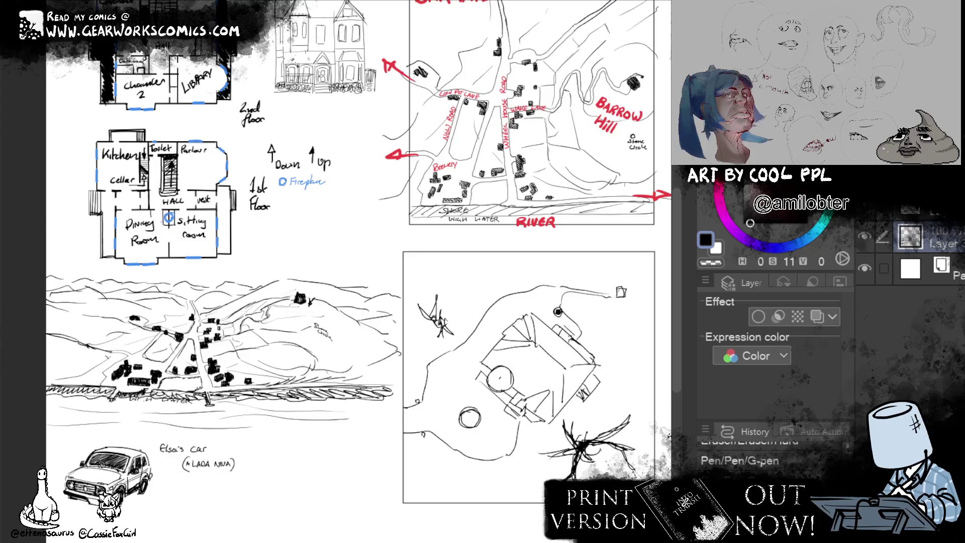
{"action": "left_click_drag", "start_coordinate": [677, 320], "coordinate": [680, 302]}
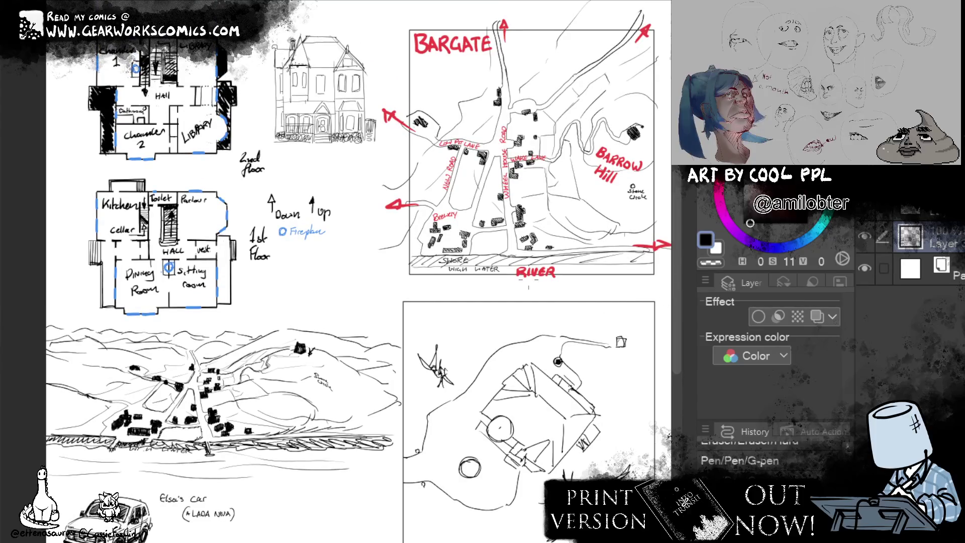
{"action": "scroll", "coordinate": [440, 191], "scroll_direction": "down", "scroll_amount": 1}
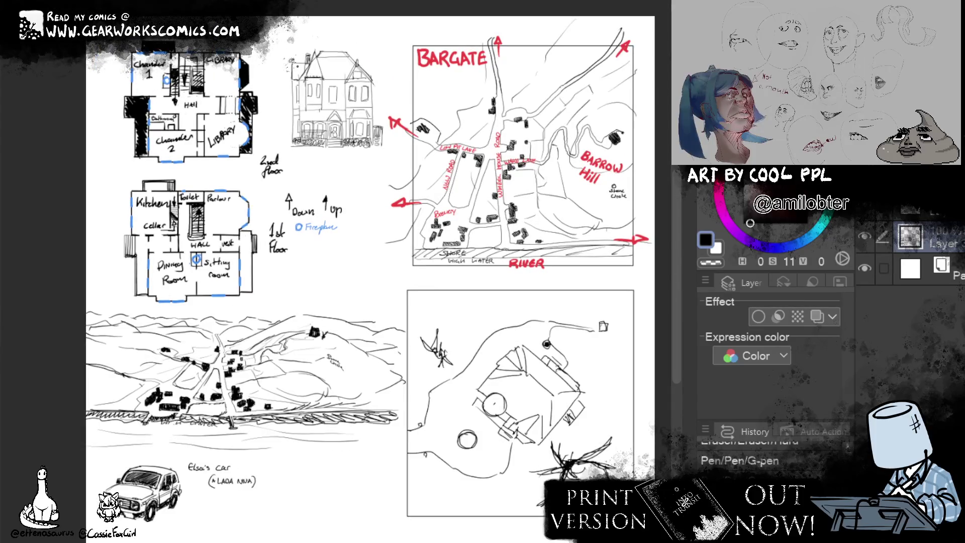
{"action": "scroll", "coordinate": [362, 271], "scroll_direction": "right", "scroll_amount": 1}
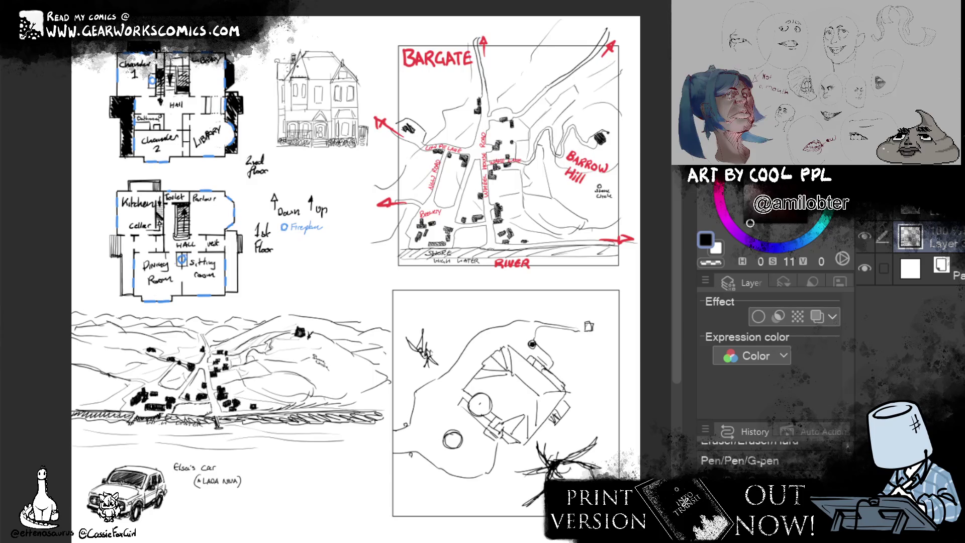
{"action": "left_click_drag", "start_coordinate": [322, 271], "coordinate": [387, 378]}
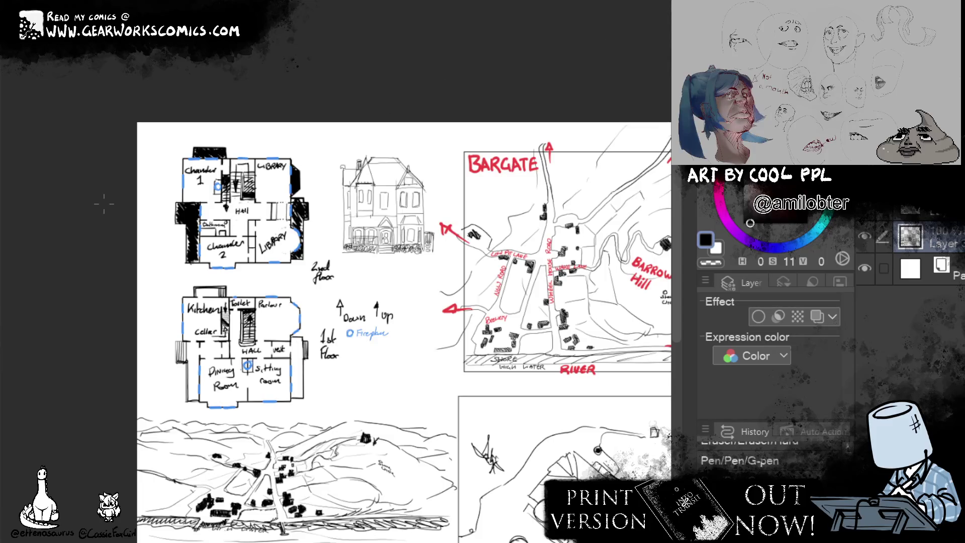
{"action": "scroll", "coordinate": [181, 168], "scroll_direction": "up", "scroll_amount": 8}
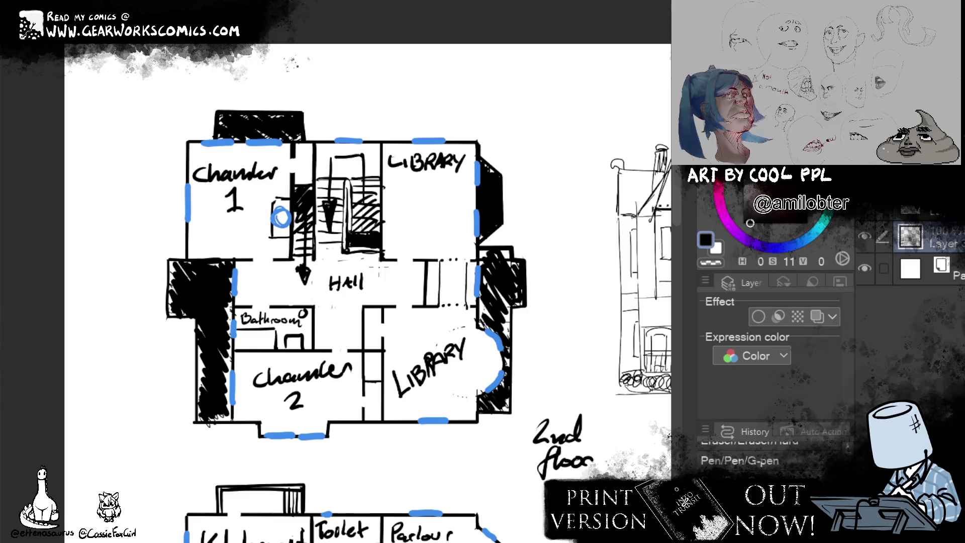
{"action": "key", "text": "ctrl+0"}
{"action": "key", "text": "ctrl+plus"}
{"action": "key", "text": "ctrl+plus"}
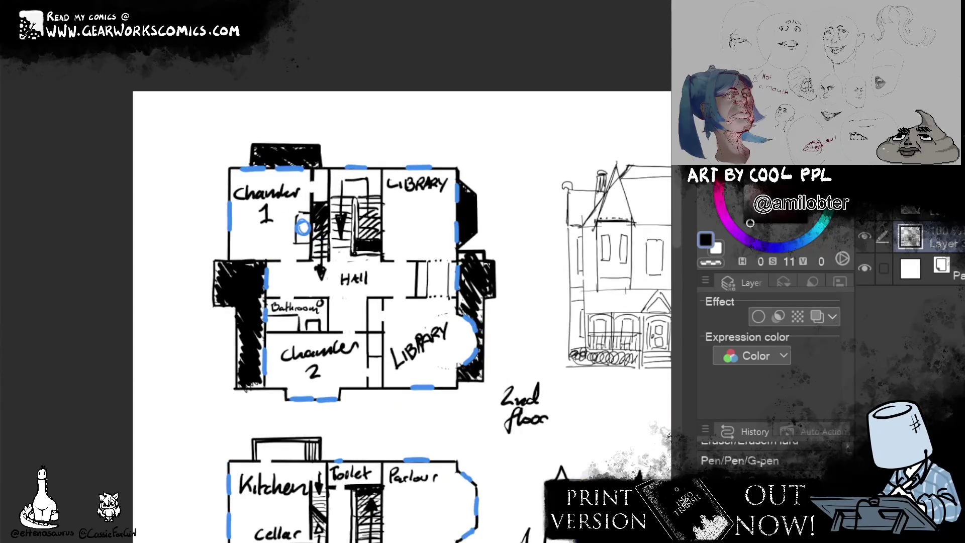
{"action": "scroll", "coordinate": [352, 301], "scroll_direction": "down", "scroll_amount": 5}
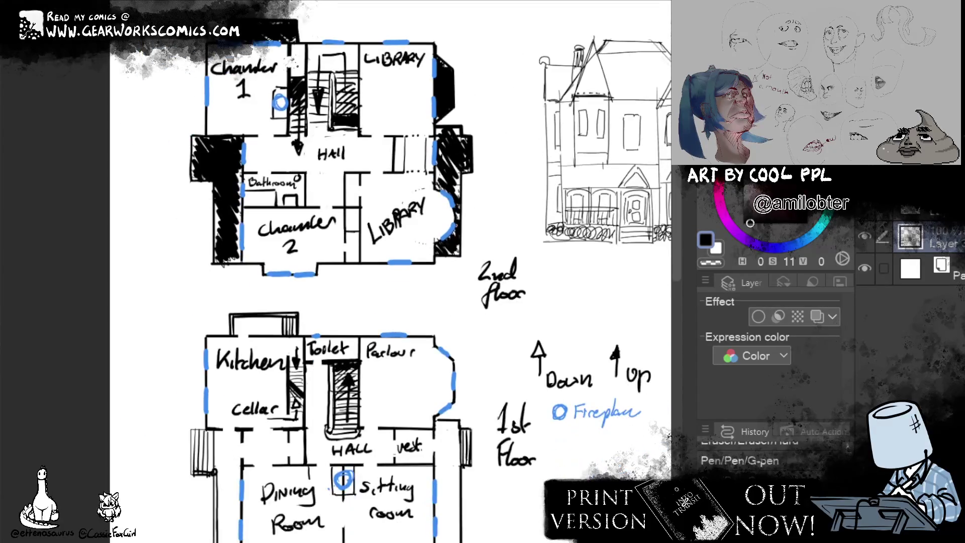
{"action": "scroll", "coordinate": [352, 302], "scroll_direction": "up", "scroll_amount": 3}
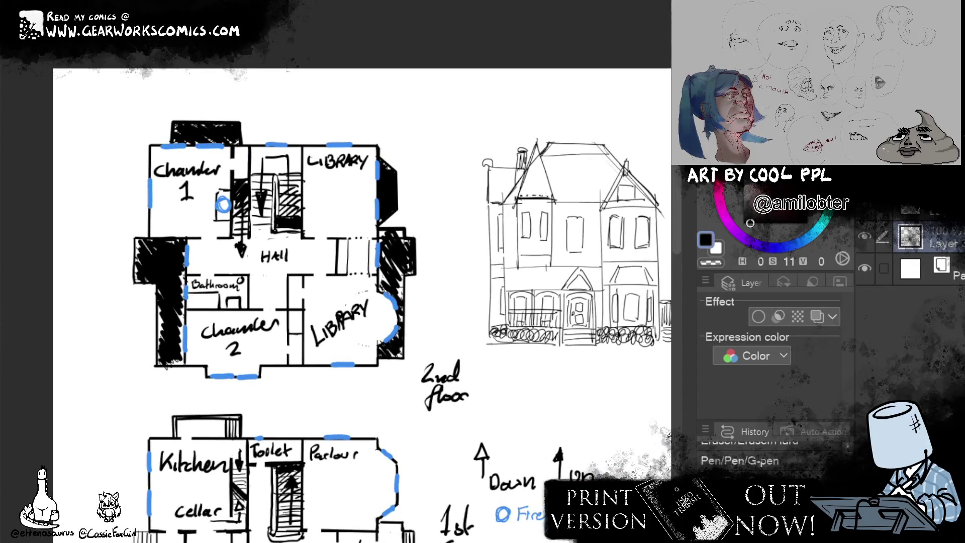
{"action": "scroll", "coordinate": [352, 302], "scroll_direction": "down", "scroll_amount": 5}
{"action": "scroll", "coordinate": [352, 302], "scroll_direction": "up", "scroll_amount": 3}
{"action": "key", "text": "ctrl+minus"}
{"action": "key", "text": "ctrl+plus"}
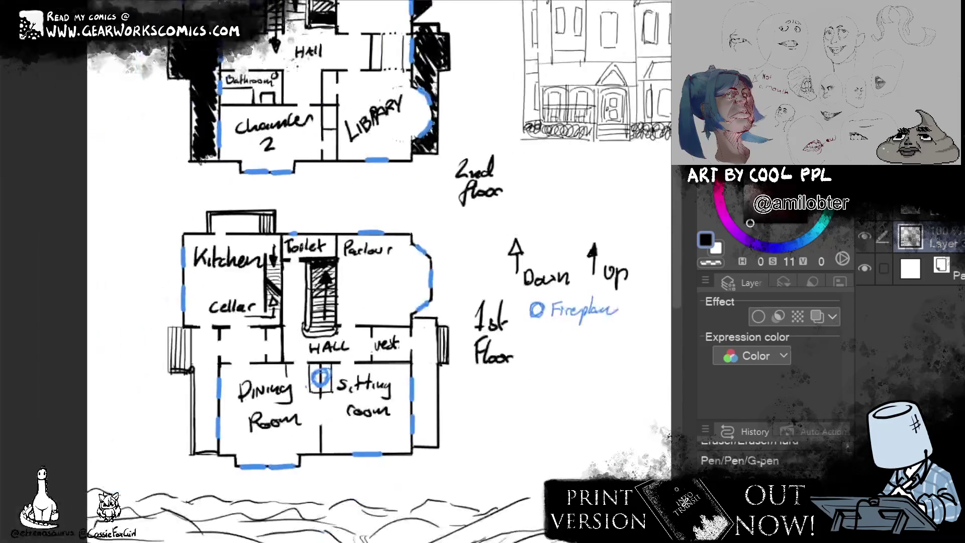
{"action": "scroll", "coordinate": [352, 271], "scroll_direction": "up", "scroll_amount": 3}
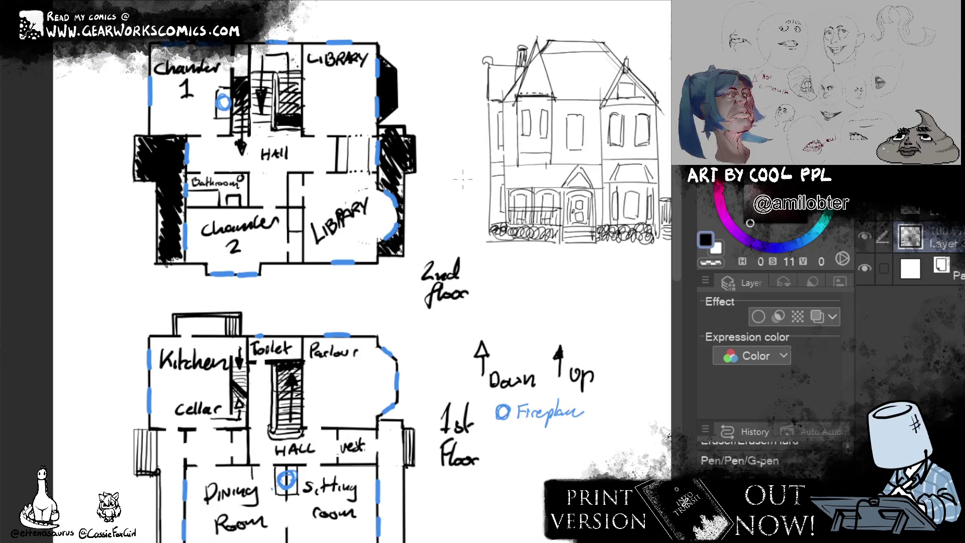
{"action": "scroll", "coordinate": [420, 223], "scroll_direction": "down", "scroll_amount": 1}
{"action": "scroll", "coordinate": [447, 209], "scroll_direction": "down", "scroll_amount": 1}
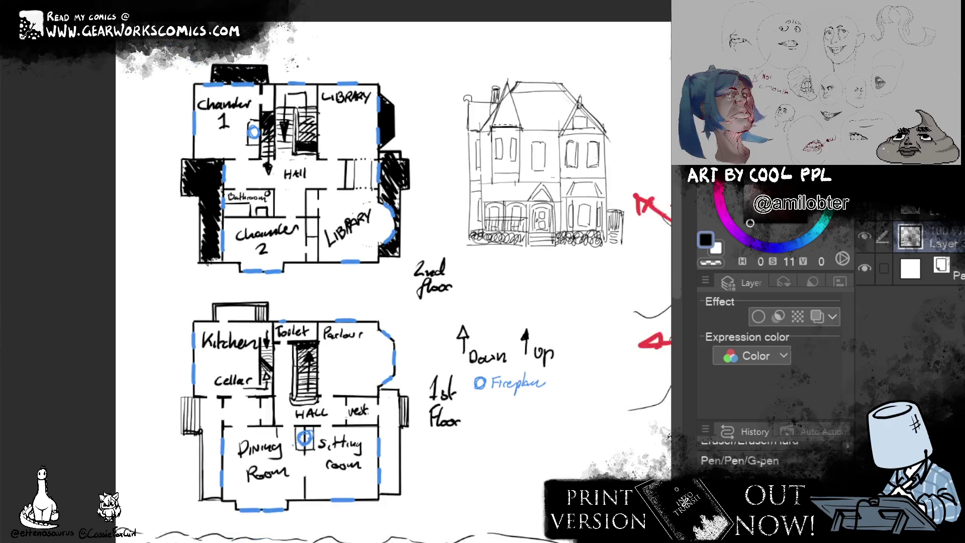
{"action": "scroll", "coordinate": [327, 125], "scroll_direction": "down", "scroll_amount": 1}
{"action": "scroll", "coordinate": [326, 126], "scroll_direction": "down", "scroll_amount": 1}
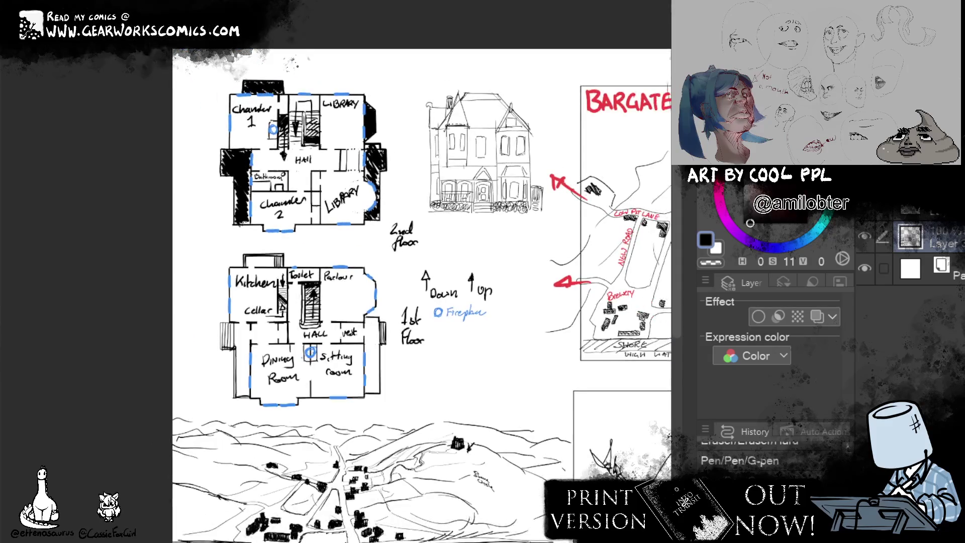
{"action": "mouse_move", "coordinate": [684, 215]}
{"action": "left_mouse_down"}
{"action": "mouse_move", "coordinate": [674, 238]}
{"action": "mouse_move", "coordinate": [464, 273]}
{"action": "mouse_move", "coordinate": [523, 245]}
{"action": "left_mouse_up"}
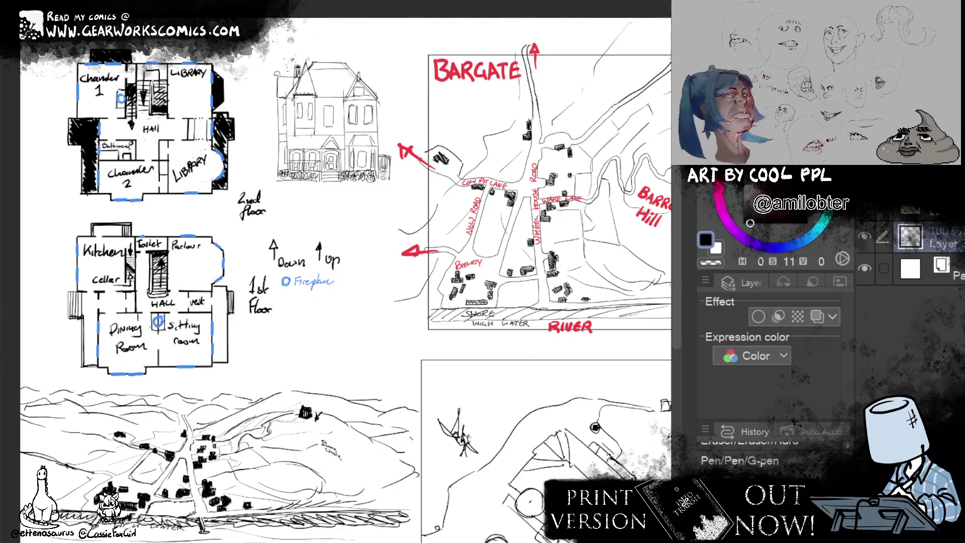
Zoom around the location sheet and bring the upper drawings back into view
{"action": "scroll", "coordinate": [345, 279], "scroll_direction": "up", "scroll_amount": 1}
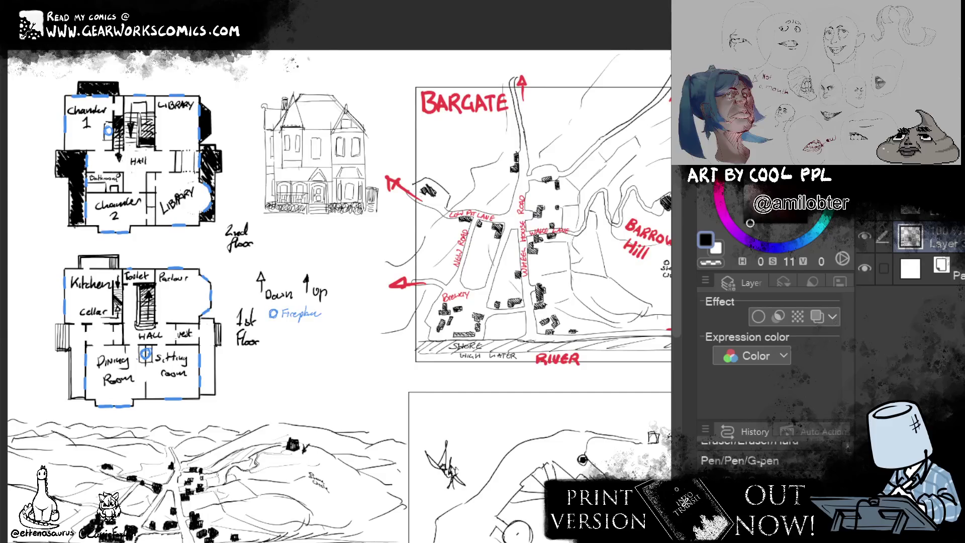
{"action": "scroll", "coordinate": [345, 271], "scroll_direction": "down", "scroll_amount": 5}
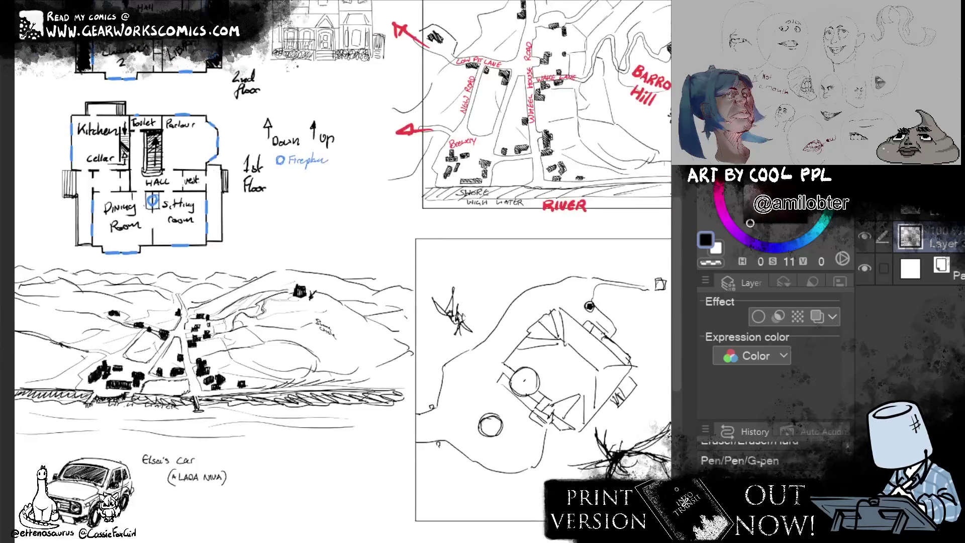
{"action": "scroll", "coordinate": [344, 271], "scroll_direction": "down", "scroll_amount": 2}
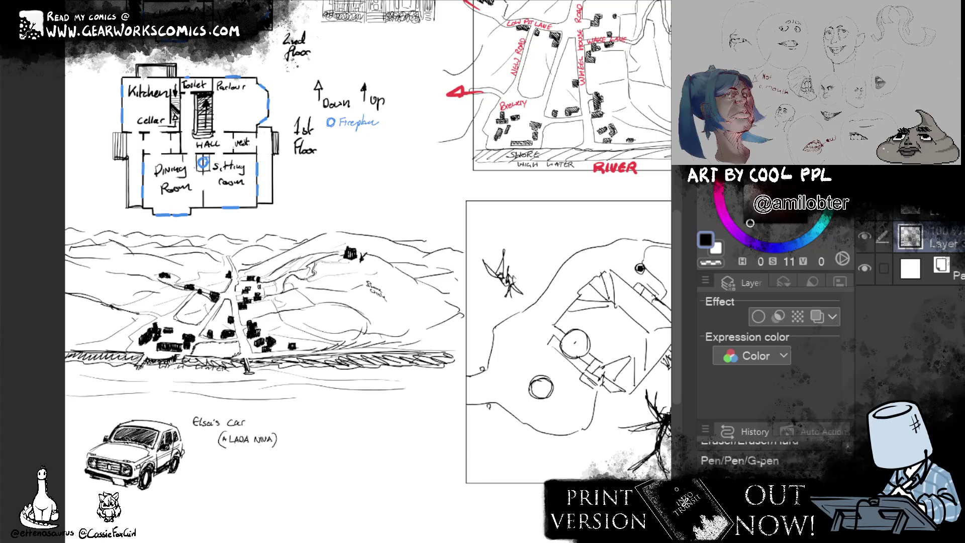
{"action": "scroll", "coordinate": [333, 272], "scroll_direction": "up", "scroll_amount": 5}
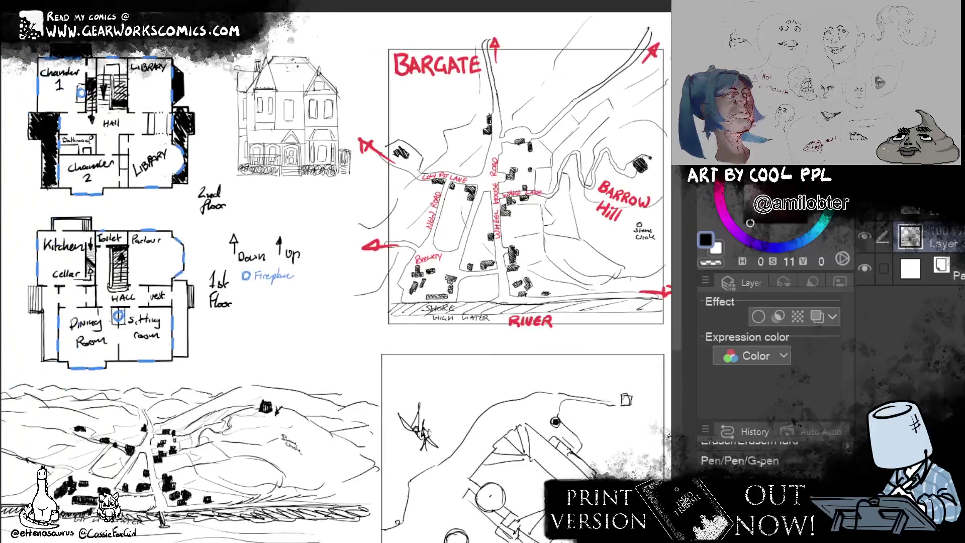
{"action": "scroll", "coordinate": [333, 271], "scroll_direction": "down", "scroll_amount": 3}
{"action": "mouse_move", "coordinate": [452, 302]}
{"action": "left_mouse_down"}
{"action": "mouse_move", "coordinate": [358, 273]}
{"action": "mouse_move", "coordinate": [339, 352]}
{"action": "mouse_move", "coordinate": [546, 394]}
{"action": "mouse_move", "coordinate": [592, 491]}
{"action": "mouse_move", "coordinate": [548, 328]}
{"action": "mouse_move", "coordinate": [510, 346]}
{"action": "mouse_move", "coordinate": [520, 418]}
{"action": "mouse_move", "coordinate": [532, 371]}
{"action": "mouse_move", "coordinate": [554, 347]}
{"action": "left_mouse_up"}
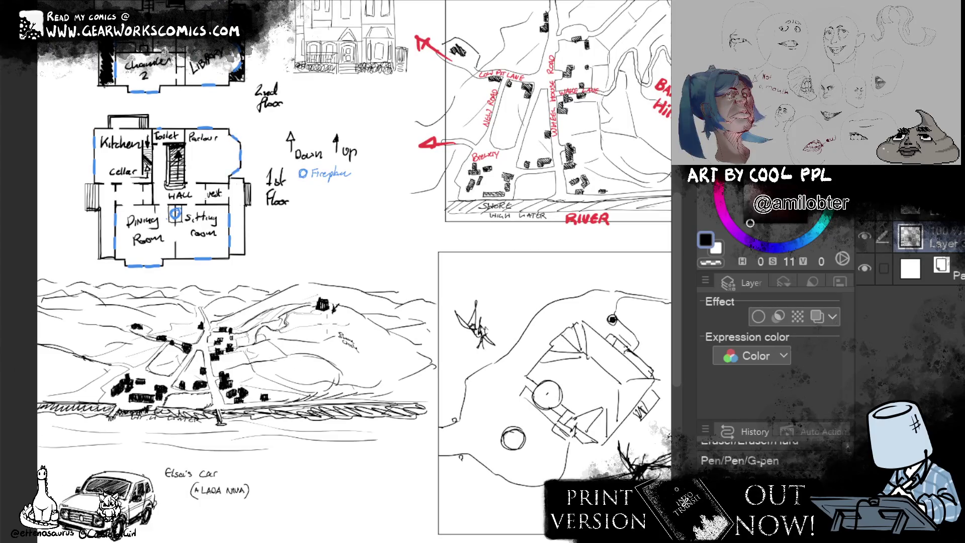
Undo the stray pen strokes drawn on the location sheet
{"action": "left_click_drag", "start_coordinate": [321, 328], "coordinate": [319, 352]}
{"action": "key", "text": "ctrl+z"}
{"action": "key", "text": "ctrl+z"}
{"action": "left_click_drag", "start_coordinate": [533, 383], "coordinate": [535, 425]}
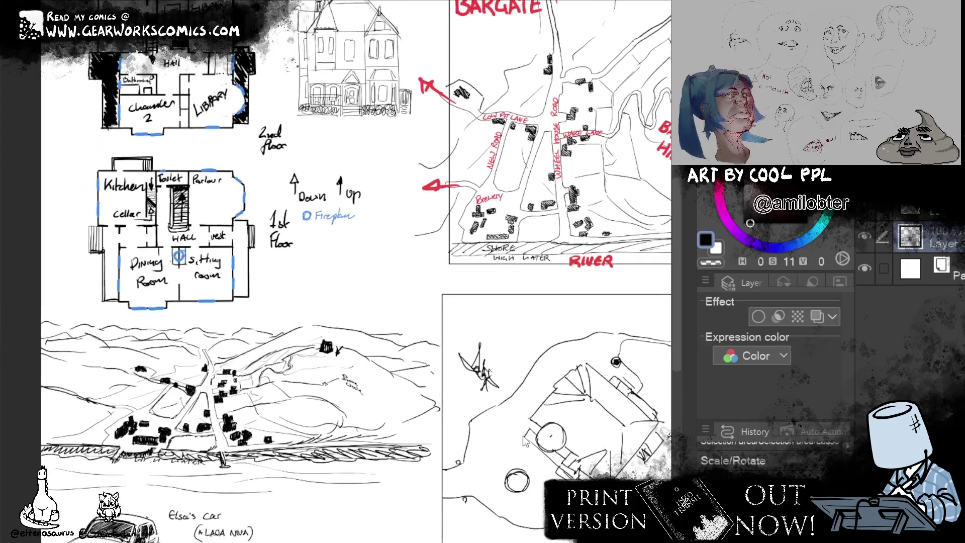
{"action": "scroll", "coordinate": [556, 365], "scroll_direction": "down", "scroll_amount": 3}
{"action": "scroll", "coordinate": [556, 365], "scroll_direction": "up", "scroll_amount": 3}
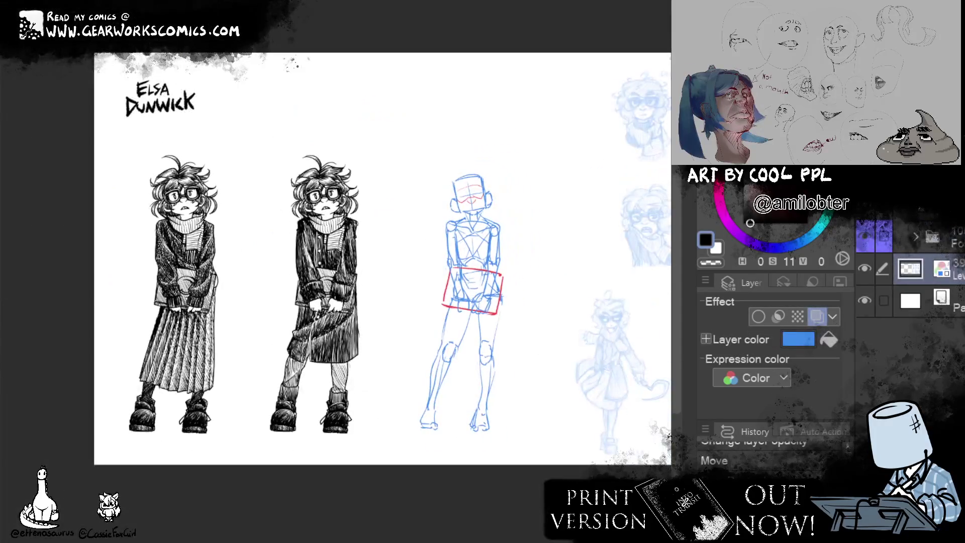
Look over Elsa's blue expression sketches and inked figures, then switch back to the location sheet
{"action": "left_click_drag", "start_coordinate": [472, 302], "coordinate": [146, 362]}
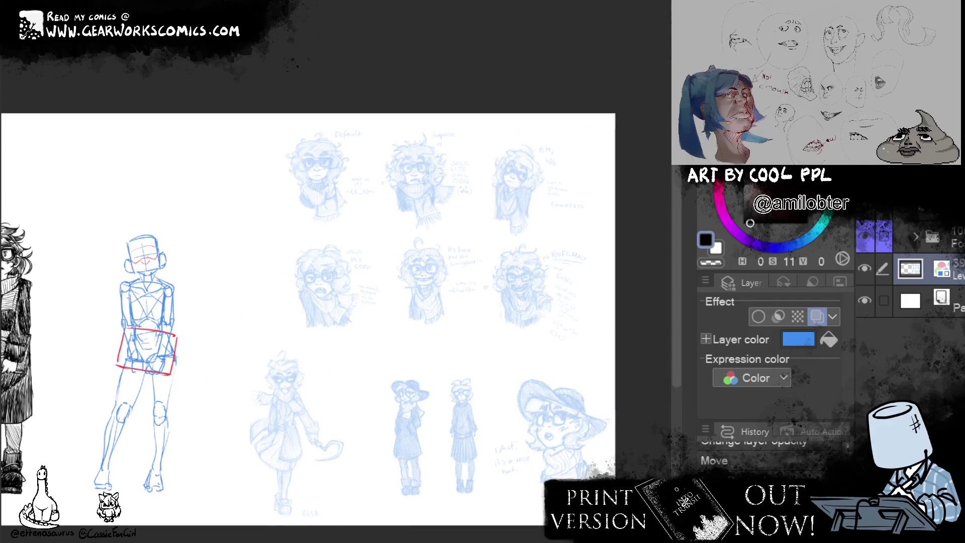
{"action": "mouse_move", "coordinate": [301, 321]}
{"action": "left_mouse_down"}
{"action": "mouse_move", "coordinate": [654, 322]}
{"action": "mouse_move", "coordinate": [347, 322]}
{"action": "left_mouse_up"}
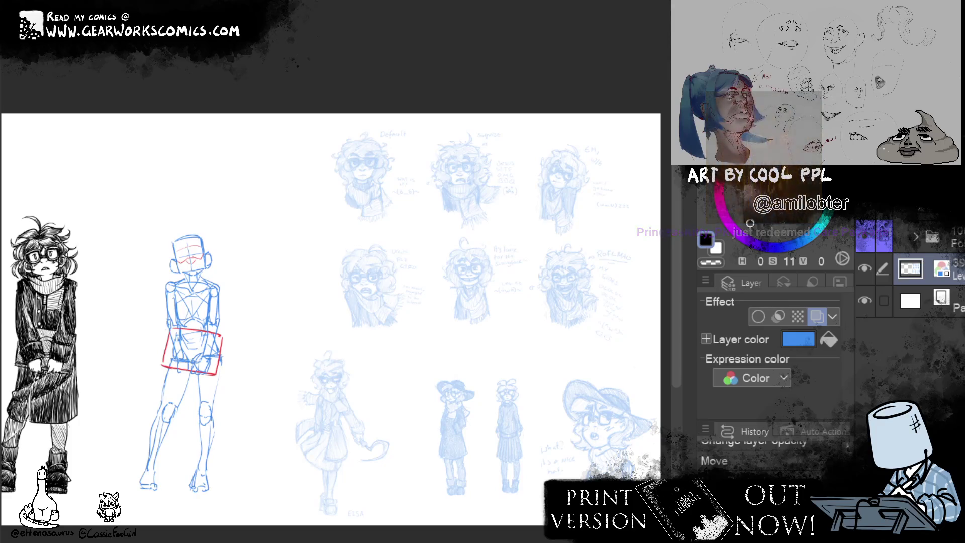
{"action": "left_click_drag", "start_coordinate": [302, 322], "coordinate": [605, 330]}
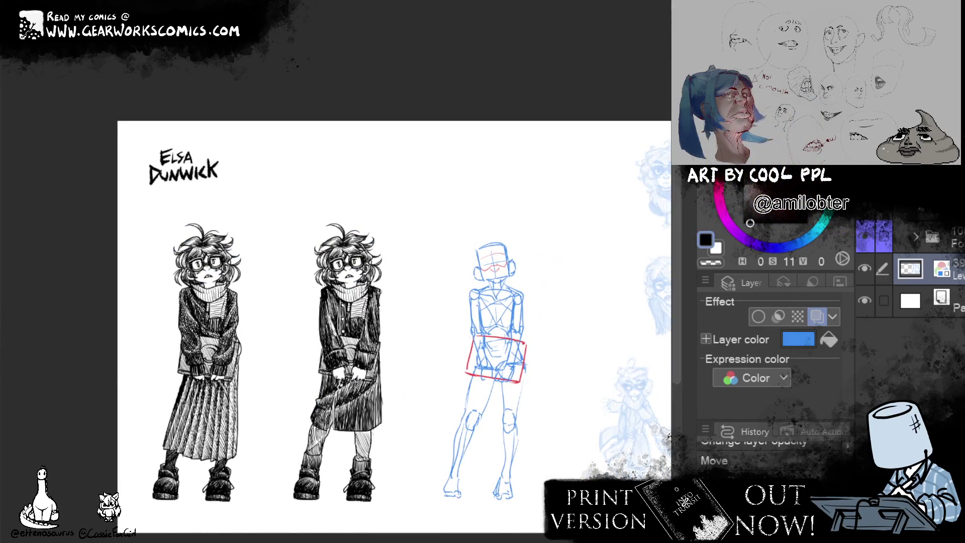
{"action": "key", "text": "ctrl+Tab"}
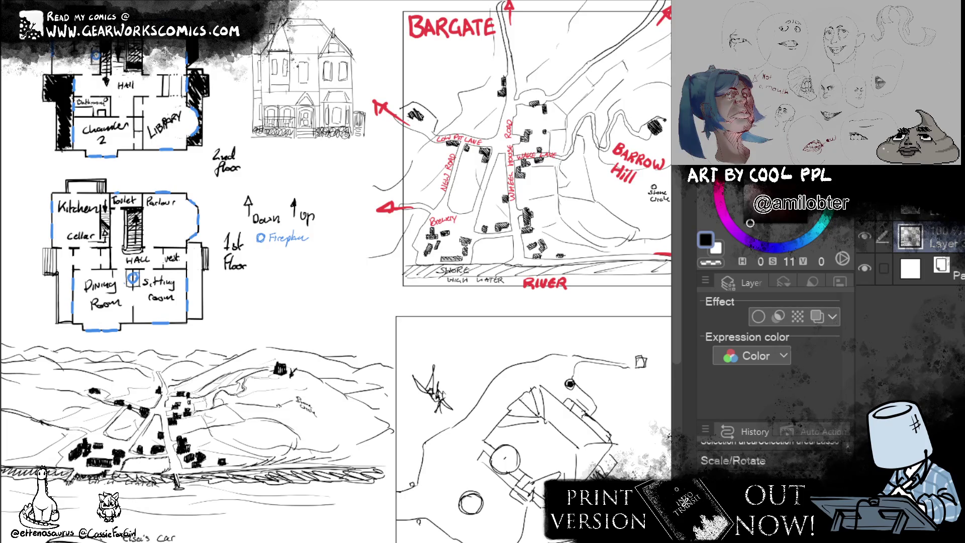
{"action": "scroll", "coordinate": [336, 272], "scroll_direction": "down", "scroll_amount": 2}
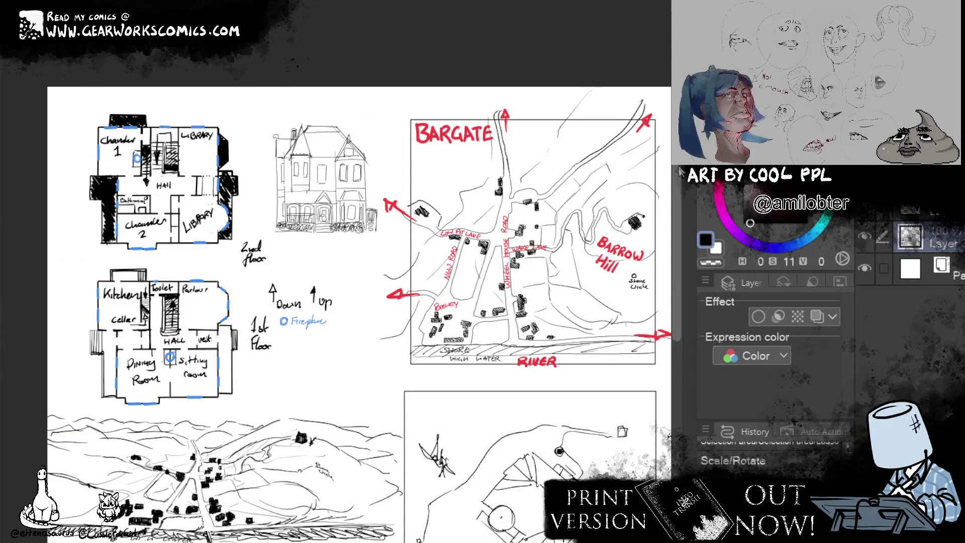
{"action": "scroll", "coordinate": [678, 192], "scroll_direction": "down", "scroll_amount": 3}
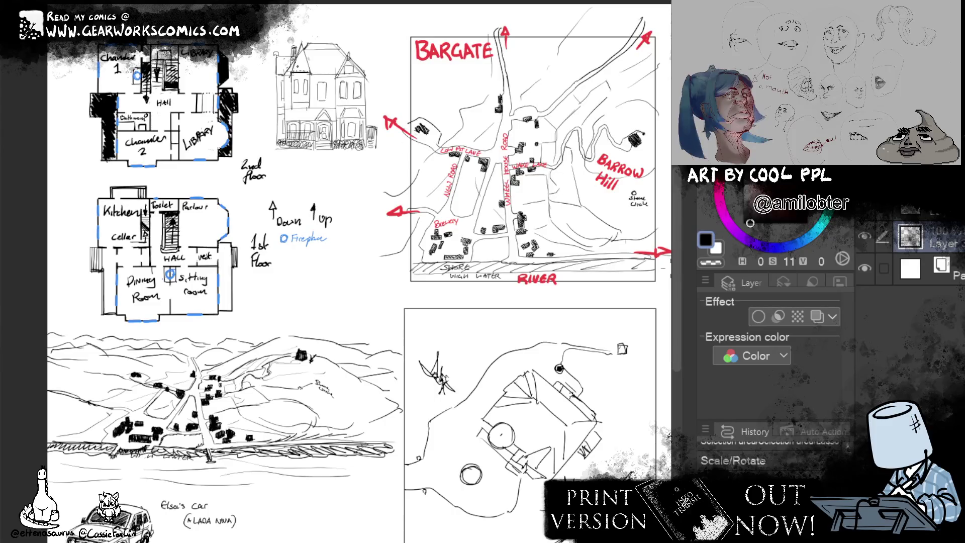
{"action": "scroll", "coordinate": [677, 278], "scroll_direction": "down", "scroll_amount": 1}
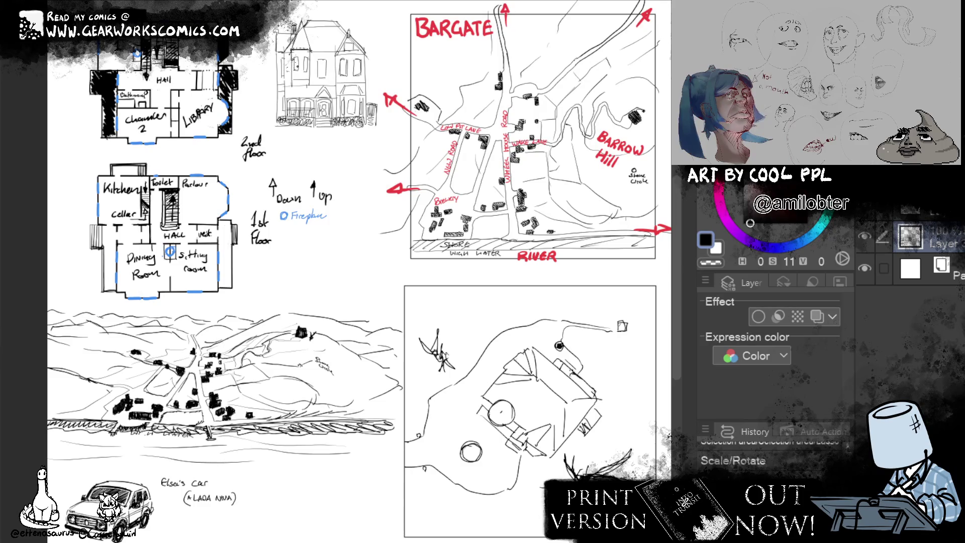
Switch to the In the Hall of the Iron Gate page manager and scroll through its spreads
{"action": "key", "text": "ctrl+Tab"}
{"action": "scroll", "coordinate": [282, 258], "scroll_direction": "down", "scroll_amount": 5}
{"action": "scroll", "coordinate": [281, 258], "scroll_direction": "up", "scroll_amount": 6}
{"action": "scroll", "coordinate": [282, 256], "scroll_direction": "down", "scroll_amount": 3}
{"action": "scroll", "coordinate": [279, 254], "scroll_direction": "down", "scroll_amount": 10}
{"action": "scroll", "coordinate": [273, 251], "scroll_direction": "down", "scroll_amount": 9}
{"action": "scroll", "coordinate": [267, 245], "scroll_direction": "down", "scroll_amount": 13}
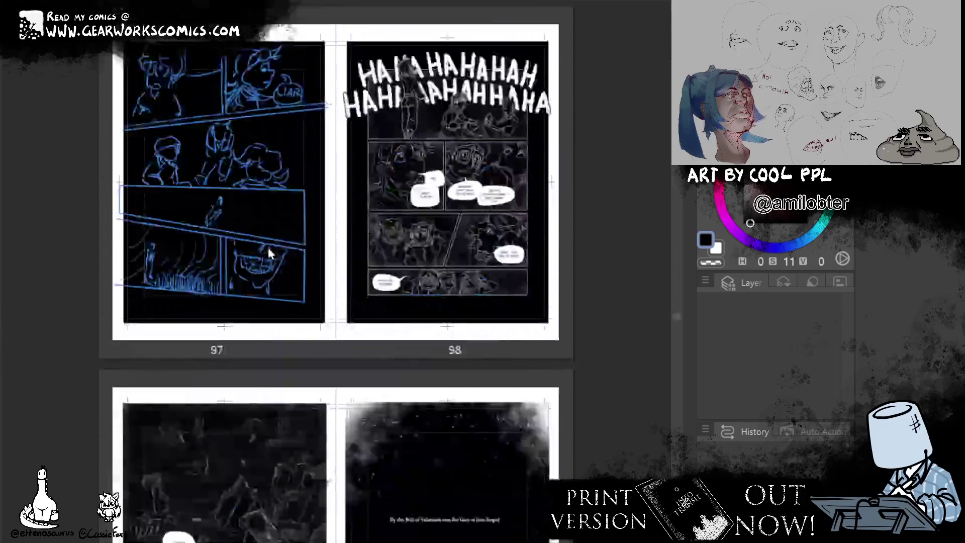
{"action": "scroll", "coordinate": [267, 246], "scroll_direction": "down", "scroll_amount": 7}
{"action": "scroll", "coordinate": [270, 226], "scroll_direction": "down", "scroll_amount": 8}
{"action": "scroll", "coordinate": [249, 271], "scroll_direction": "down", "scroll_amount": 5}
{"action": "scroll", "coordinate": [250, 281], "scroll_direction": "up", "scroll_amount": 1}
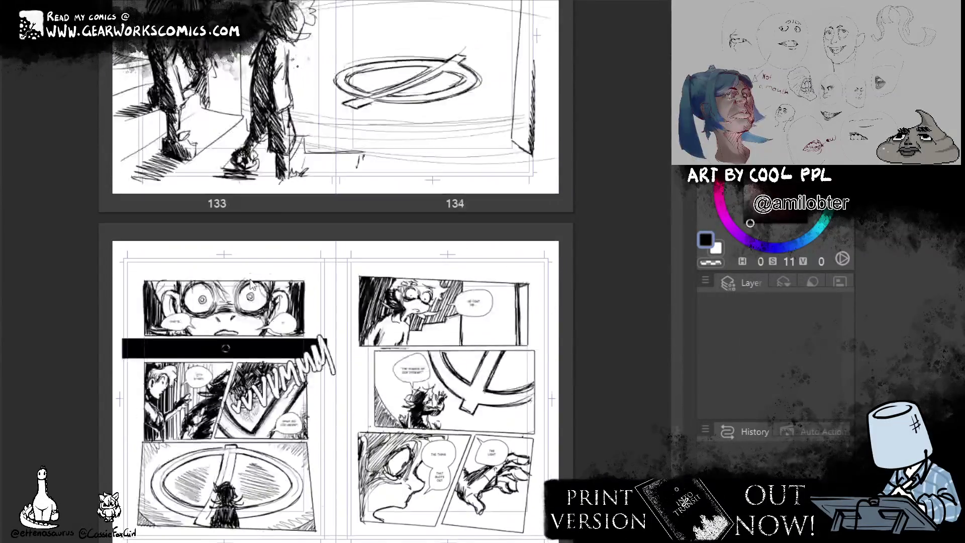
Glance at the Elsa Dunwick sheet, then return to the comic's pages and browse more spreads
{"action": "key", "text": "ctrl+Tab"}
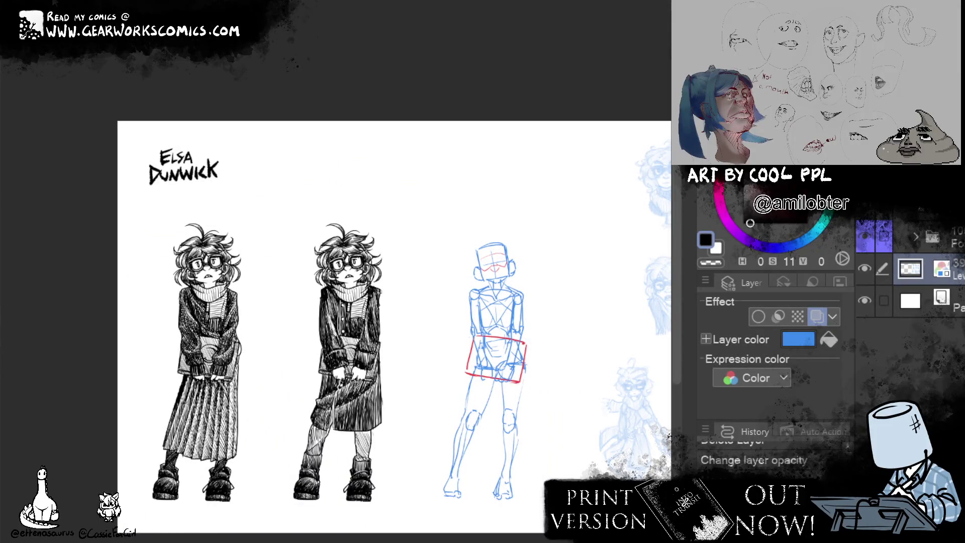
{"action": "key", "text": "ctrl+Tab"}
{"action": "scroll", "coordinate": [301, 267], "scroll_direction": "up", "scroll_amount": 1}
{"action": "scroll", "coordinate": [342, 276], "scroll_direction": "up", "scroll_amount": 2}
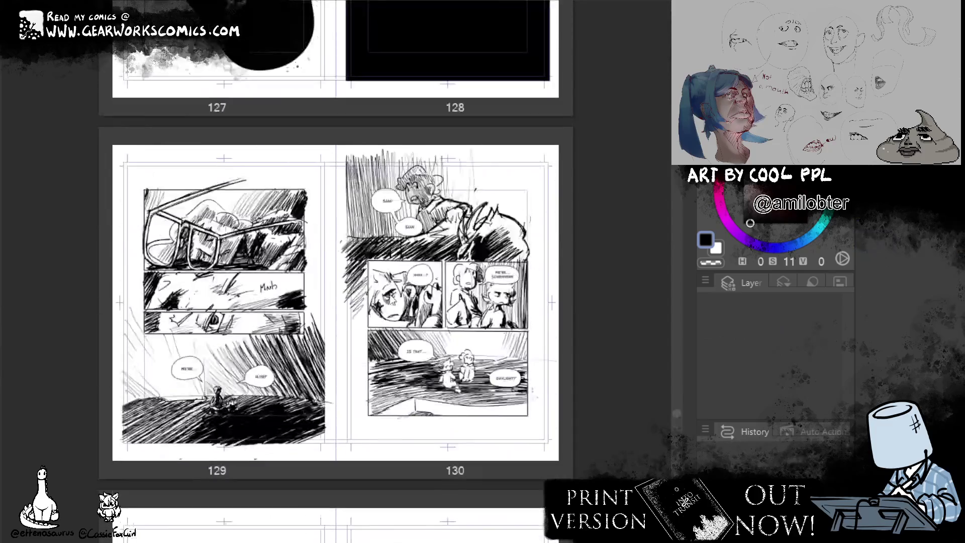
{"action": "scroll", "coordinate": [382, 286], "scroll_direction": "up", "scroll_amount": 2}
{"action": "scroll", "coordinate": [382, 287], "scroll_direction": "down", "scroll_amount": 2}
{"action": "scroll", "coordinate": [383, 288], "scroll_direction": "down", "scroll_amount": 2}
{"action": "scroll", "coordinate": [384, 288], "scroll_direction": "down", "scroll_amount": 2}
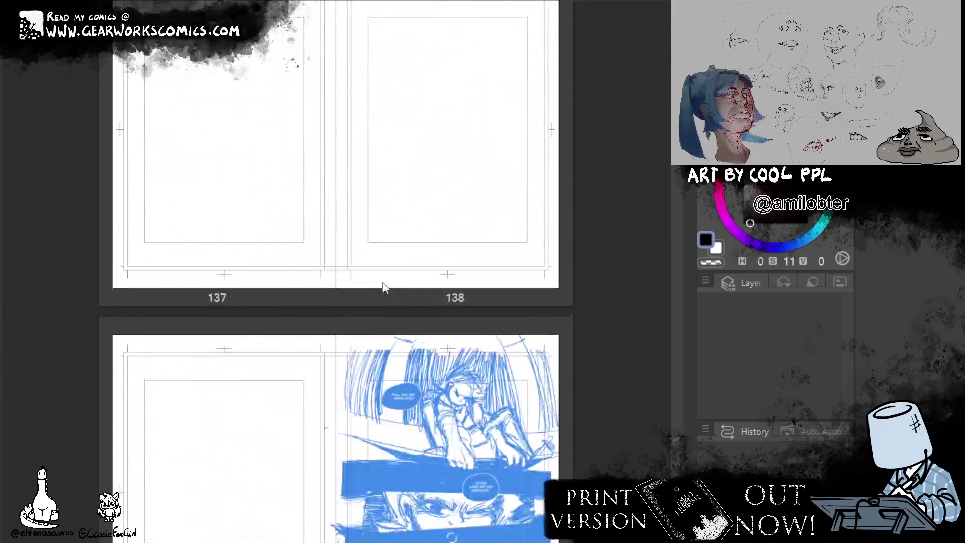
{"action": "scroll", "coordinate": [383, 288], "scroll_direction": "down", "scroll_amount": 1}
{"action": "scroll", "coordinate": [383, 287], "scroll_direction": "down", "scroll_amount": 2}
{"action": "scroll", "coordinate": [383, 288], "scroll_direction": "down", "scroll_amount": 2}
{"action": "scroll", "coordinate": [383, 288], "scroll_direction": "down", "scroll_amount": 3}
{"action": "scroll", "coordinate": [383, 288], "scroll_direction": "down", "scroll_amount": 2}
{"action": "scroll", "coordinate": [383, 287], "scroll_direction": "up", "scroll_amount": 2}
{"action": "scroll", "coordinate": [383, 288], "scroll_direction": "up", "scroll_amount": 2}
{"action": "scroll", "coordinate": [383, 288], "scroll_direction": "up", "scroll_amount": 3}
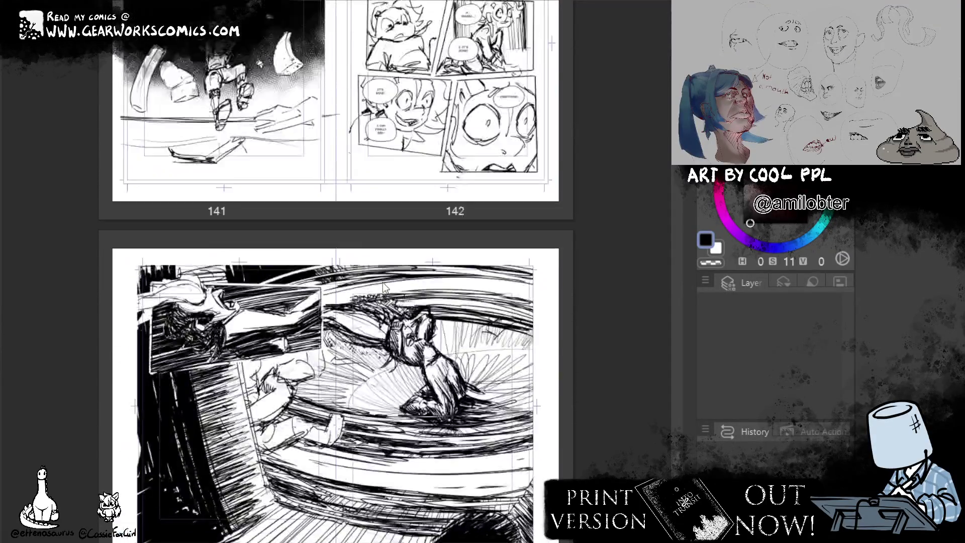
{"action": "scroll", "coordinate": [383, 287], "scroll_direction": "up", "scroll_amount": 2}
{"action": "scroll", "coordinate": [383, 288], "scroll_direction": "up", "scroll_amount": 1}
{"action": "scroll", "coordinate": [382, 285], "scroll_direction": "up", "scroll_amount": 1}
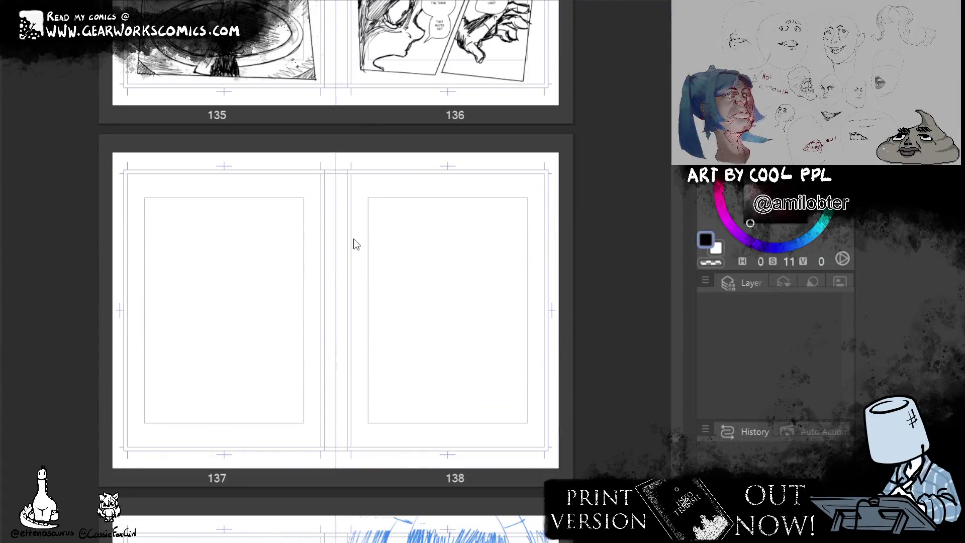
{"action": "scroll", "coordinate": [355, 248], "scroll_direction": "down", "scroll_amount": 2}
{"action": "scroll", "coordinate": [355, 248], "scroll_direction": "up", "scroll_amount": 4}
{"action": "scroll", "coordinate": [356, 248], "scroll_direction": "up", "scroll_amount": 4}
{"action": "scroll", "coordinate": [357, 247], "scroll_direction": "up", "scroll_amount": 1}
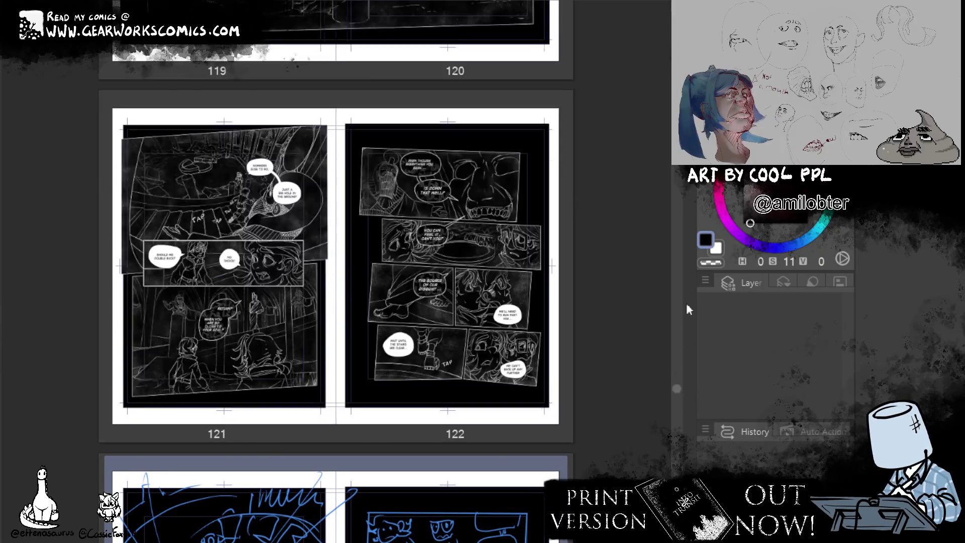
Scroll the comic's spread list back toward the top
{"action": "left_click_drag", "start_coordinate": [677, 388], "coordinate": [676, 100]}
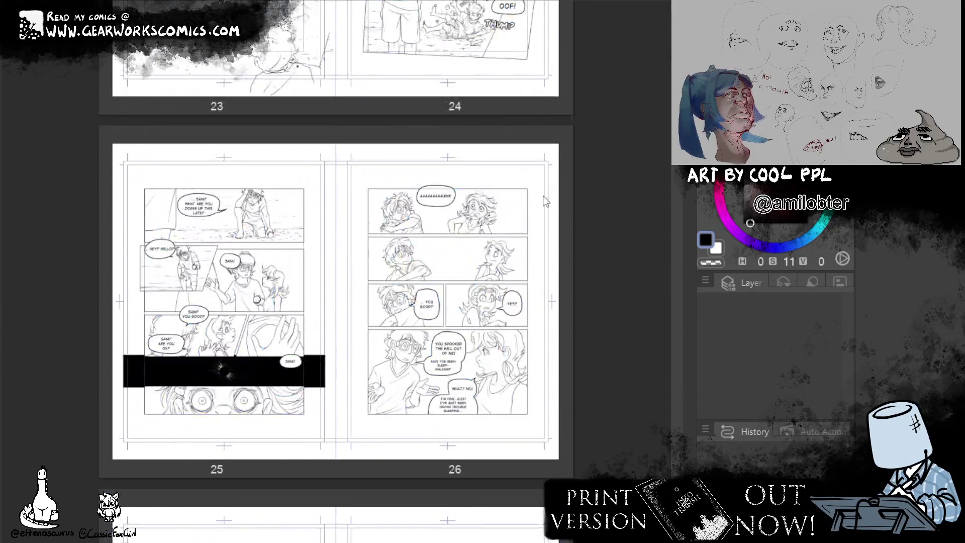
{"action": "scroll", "coordinate": [528, 195], "scroll_direction": "down", "scroll_amount": 1}
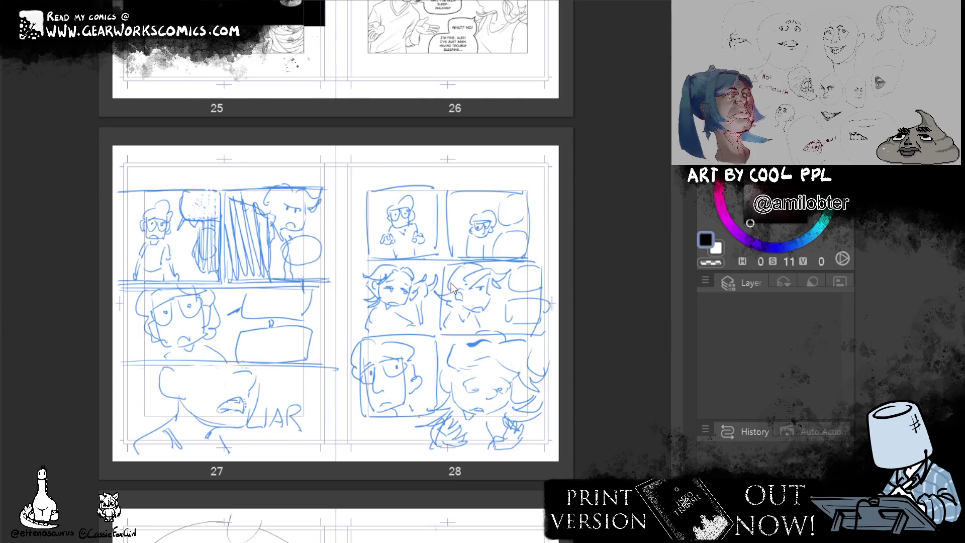
{"action": "scroll", "coordinate": [480, 312], "scroll_direction": "up", "scroll_amount": 2}
{"action": "scroll", "coordinate": [520, 360], "scroll_direction": "down", "scroll_amount": 3}
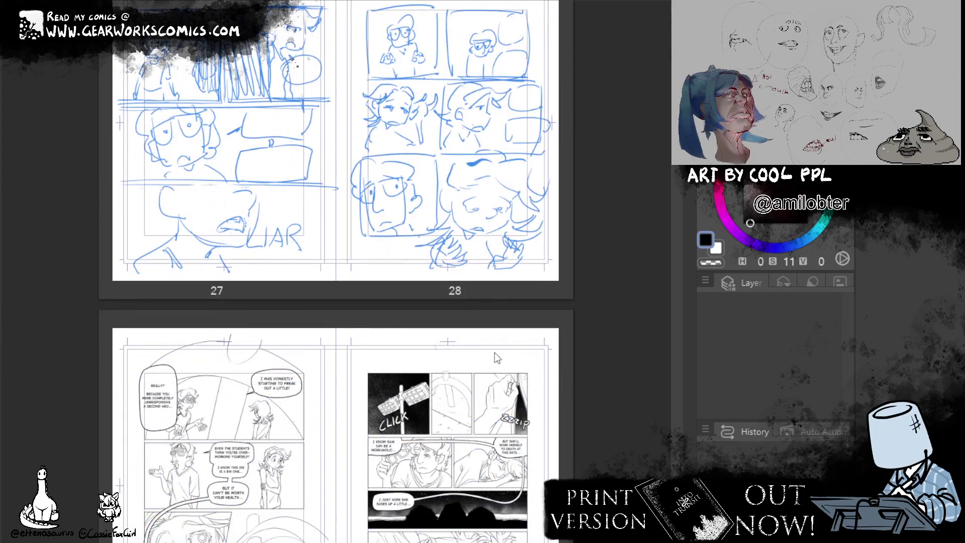
{"action": "scroll", "coordinate": [454, 295], "scroll_direction": "up", "scroll_amount": 5}
{"action": "scroll", "coordinate": [453, 290], "scroll_direction": "up", "scroll_amount": 6}
{"action": "scroll", "coordinate": [453, 290], "scroll_direction": "up", "scroll_amount": 4}
{"action": "scroll", "coordinate": [452, 290], "scroll_direction": "up", "scroll_amount": 3}
Jump to the last pages and back to the cover, then scroll down to rough spread 122
{"action": "key", "text": "End"}
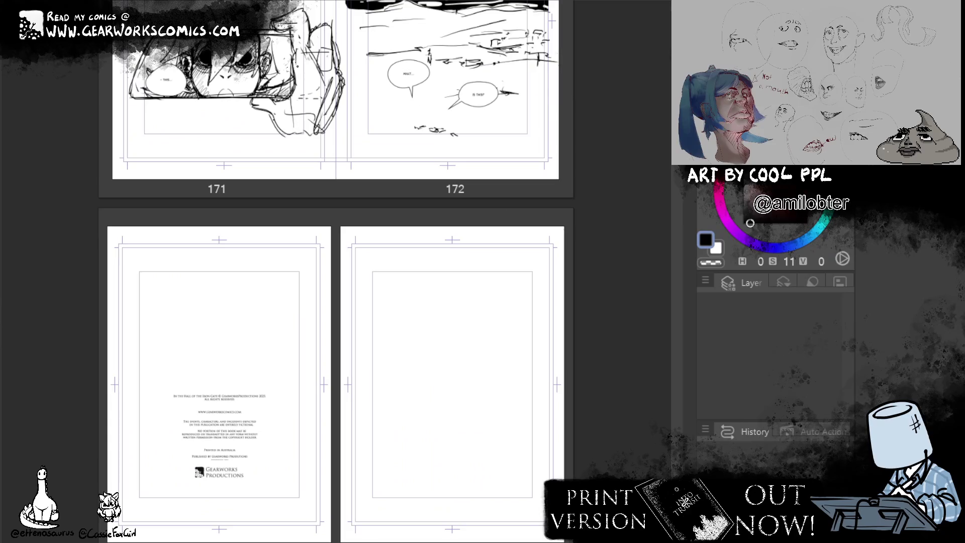
{"action": "key", "text": "Home"}
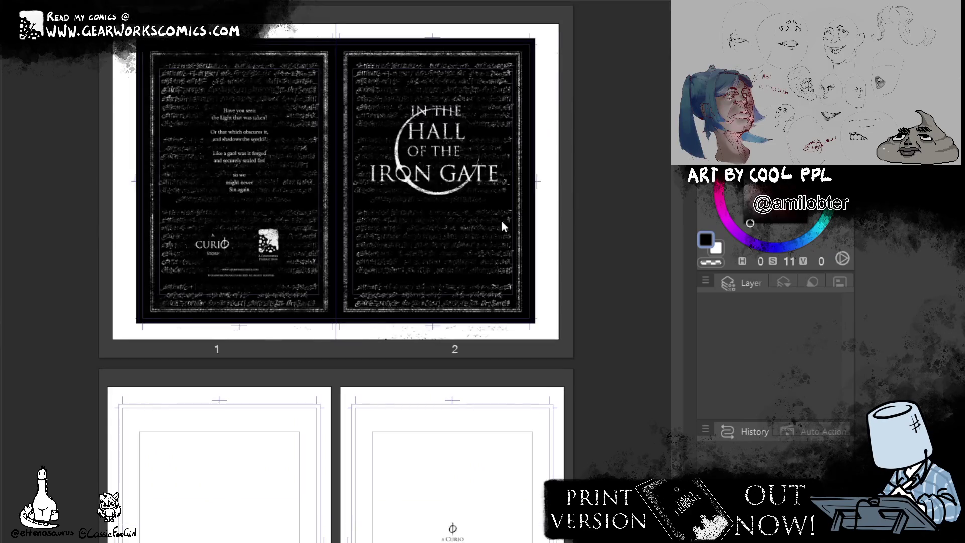
{"action": "scroll", "coordinate": [451, 311], "scroll_direction": "down", "scroll_amount": 3}
{"action": "scroll", "coordinate": [522, 346], "scroll_direction": "down", "scroll_amount": 3}
{"action": "scroll", "coordinate": [523, 347], "scroll_direction": "down", "scroll_amount": 5}
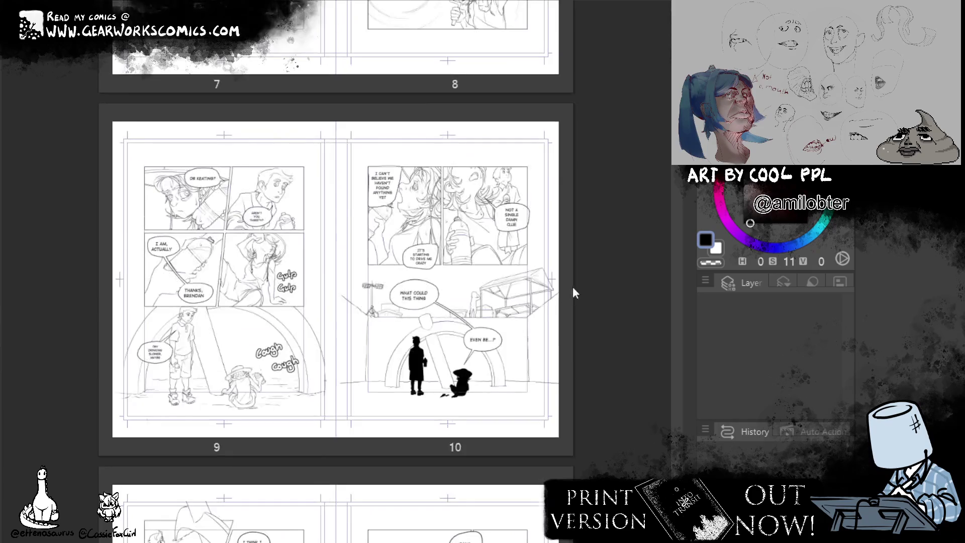
{"action": "scroll", "coordinate": [571, 286], "scroll_direction": "down", "scroll_amount": 10}
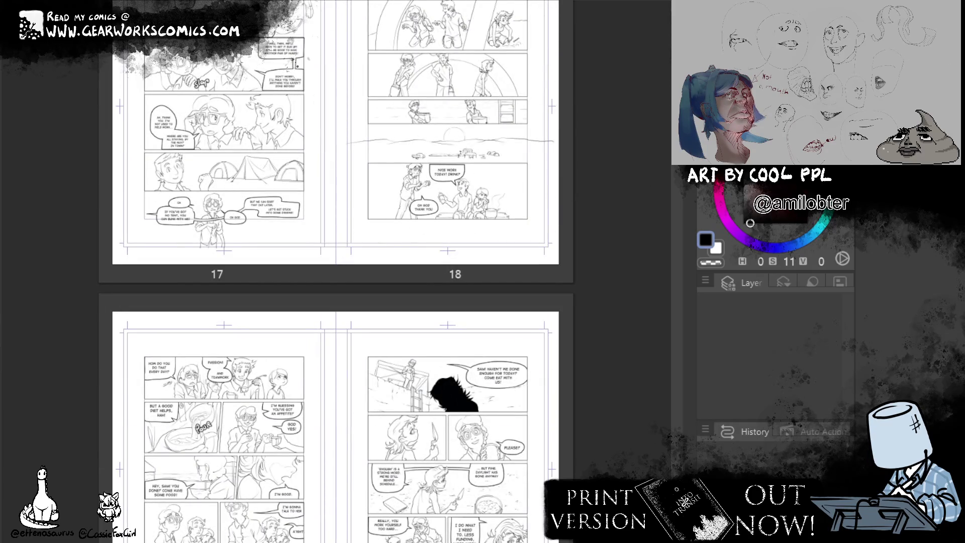
{"action": "scroll", "coordinate": [663, 134], "scroll_direction": "down", "scroll_amount": 20}
{"action": "scroll", "coordinate": [656, 180], "scroll_direction": "down", "scroll_amount": 20}
{"action": "scroll", "coordinate": [656, 180], "scroll_direction": "up", "scroll_amount": 2}
{"action": "scroll", "coordinate": [514, 250], "scroll_direction": "up", "scroll_amount": 3}
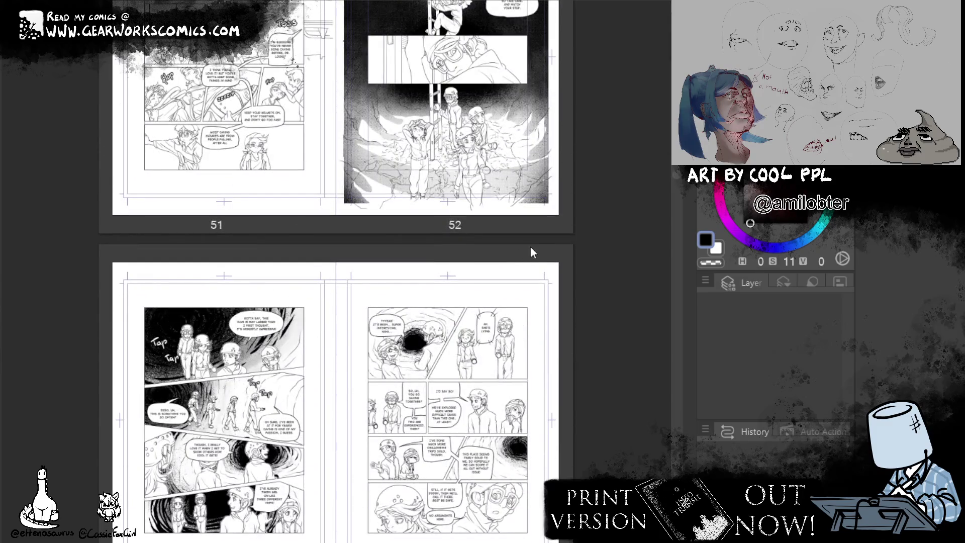
{"action": "scroll", "coordinate": [545, 243], "scroll_direction": "down", "scroll_amount": 15}
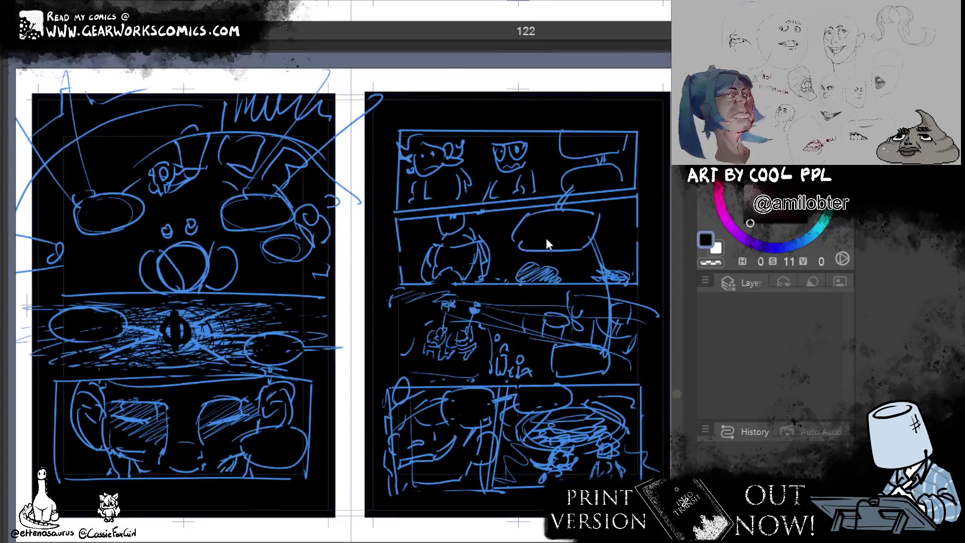
Scroll up through the comic's earlier spreads in the page manager
{"action": "scroll", "coordinate": [505, 293], "scroll_direction": "up", "scroll_amount": 1}
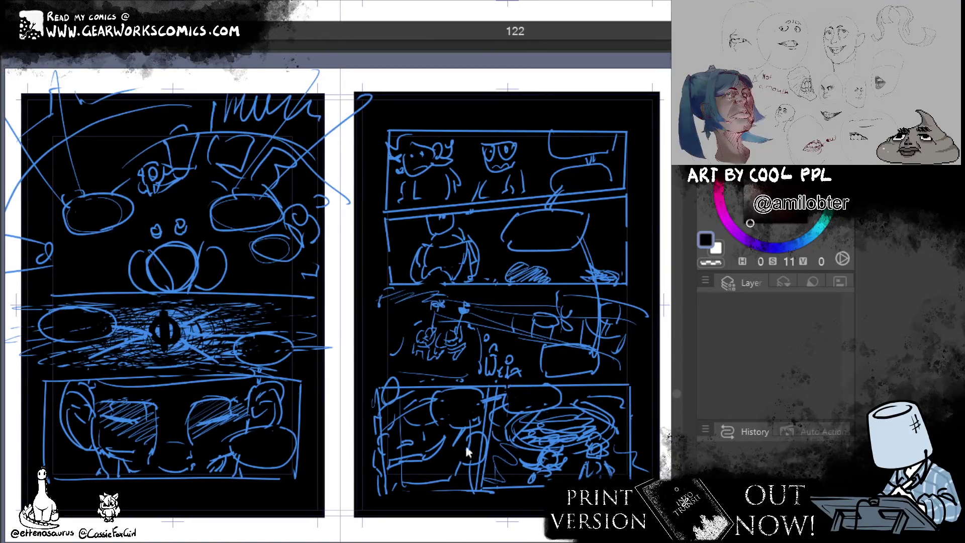
{"action": "scroll", "coordinate": [469, 478], "scroll_direction": "up", "scroll_amount": 1}
{"action": "scroll", "coordinate": [463, 405], "scroll_direction": "down", "scroll_amount": 5}
{"action": "scroll", "coordinate": [464, 405], "scroll_direction": "down", "scroll_amount": 5}
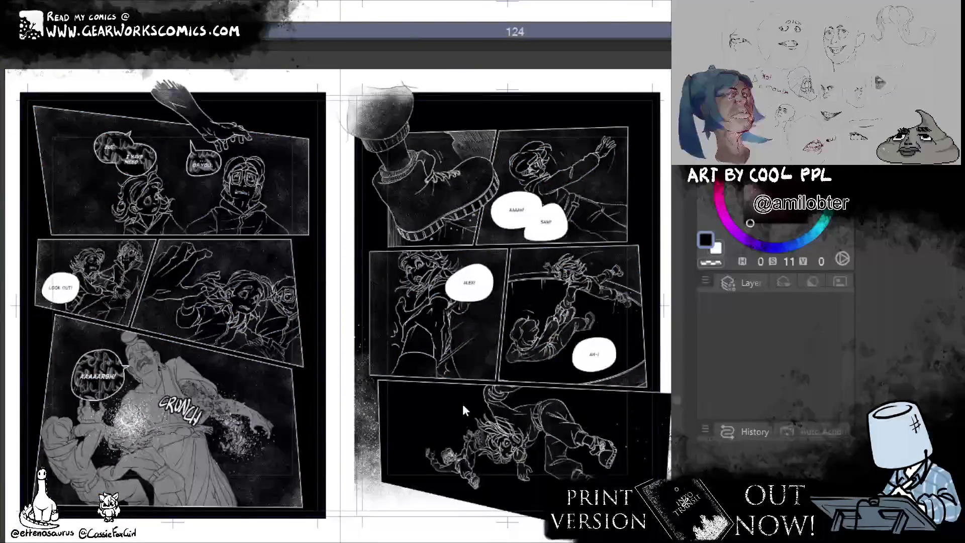
{"action": "scroll", "coordinate": [464, 406], "scroll_direction": "down", "scroll_amount": 5}
{"action": "scroll", "coordinate": [463, 407], "scroll_direction": "down", "scroll_amount": 5}
{"action": "scroll", "coordinate": [463, 407], "scroll_direction": "up", "scroll_amount": 10}
{"action": "scroll", "coordinate": [463, 407], "scroll_direction": "up", "scroll_amount": 20}
{"action": "scroll", "coordinate": [464, 407], "scroll_direction": "up", "scroll_amount": 10}
{"action": "scroll", "coordinate": [464, 409], "scroll_direction": "up", "scroll_amount": 5}
{"action": "scroll", "coordinate": [464, 407], "scroll_direction": "up", "scroll_amount": 5}
{"action": "scroll", "coordinate": [465, 404], "scroll_direction": "up", "scroll_amount": 10}
{"action": "scroll", "coordinate": [465, 404], "scroll_direction": "up", "scroll_amount": 5}
{"action": "scroll", "coordinate": [468, 401], "scroll_direction": "up", "scroll_amount": 5}
{"action": "scroll", "coordinate": [467, 401], "scroll_direction": "up", "scroll_amount": 10}
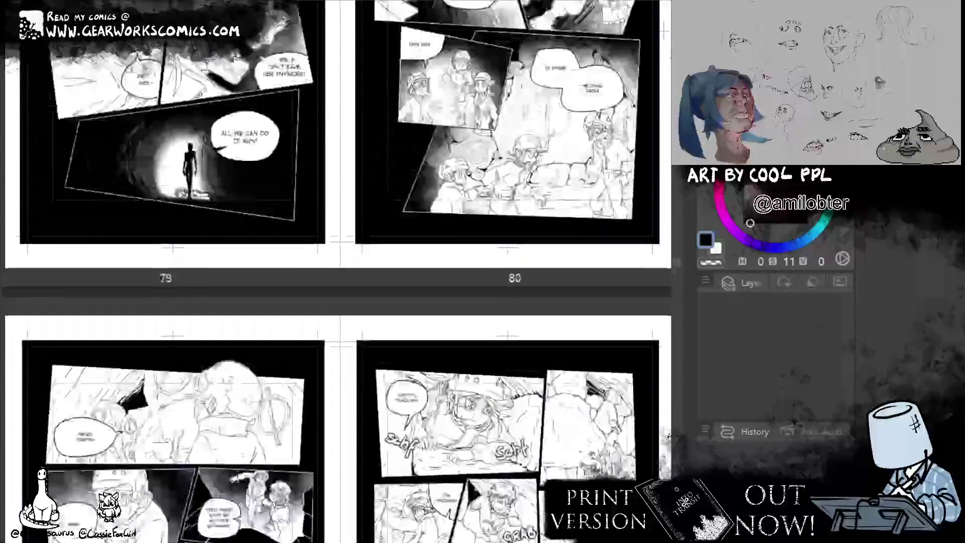
{"action": "scroll", "coordinate": [468, 404], "scroll_direction": "up", "scroll_amount": 5}
{"action": "scroll", "coordinate": [465, 397], "scroll_direction": "up", "scroll_amount": 10}
{"action": "scroll", "coordinate": [466, 395], "scroll_direction": "up", "scroll_amount": 10}
{"action": "scroll", "coordinate": [466, 395], "scroll_direction": "up", "scroll_amount": 10}
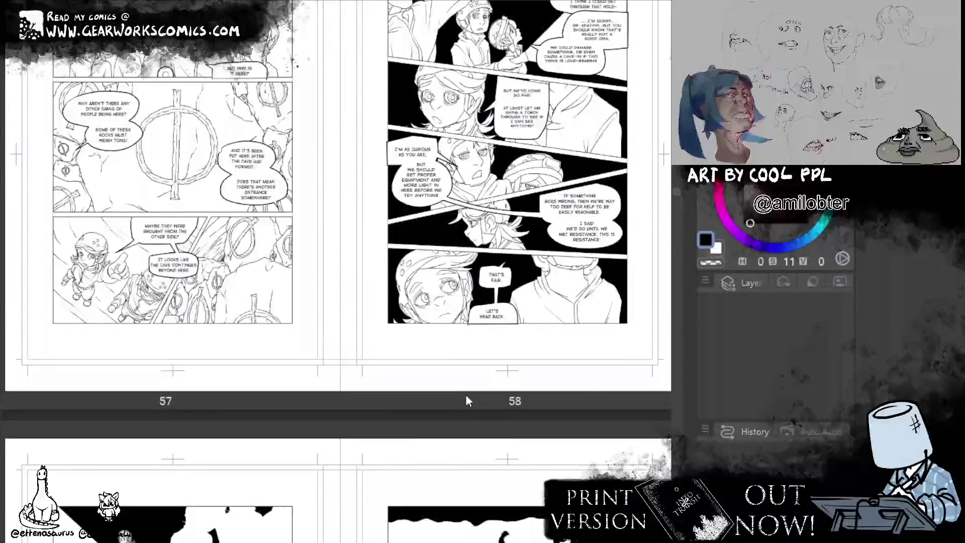
{"action": "scroll", "coordinate": [466, 395], "scroll_direction": "up", "scroll_amount": 5}
{"action": "scroll", "coordinate": [465, 394], "scroll_direction": "up", "scroll_amount": 5}
{"action": "scroll", "coordinate": [465, 394], "scroll_direction": "up", "scroll_amount": 5}
{"action": "scroll", "coordinate": [465, 394], "scroll_direction": "up", "scroll_amount": 5}
{"action": "scroll", "coordinate": [465, 394], "scroll_direction": "down", "scroll_amount": 3}
{"action": "scroll", "coordinate": [466, 397], "scroll_direction": "up", "scroll_amount": 5}
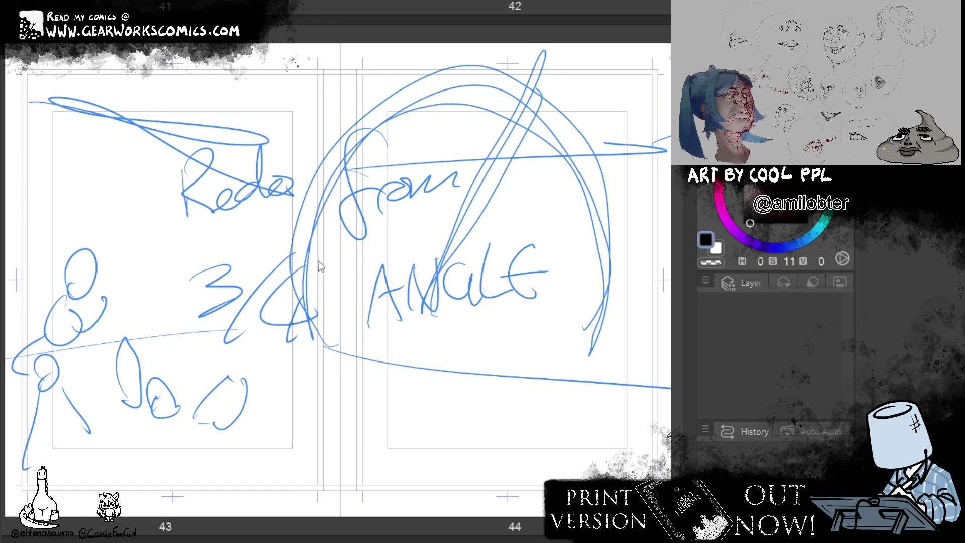
{"action": "scroll", "coordinate": [470, 429], "scroll_direction": "up", "scroll_amount": 10}
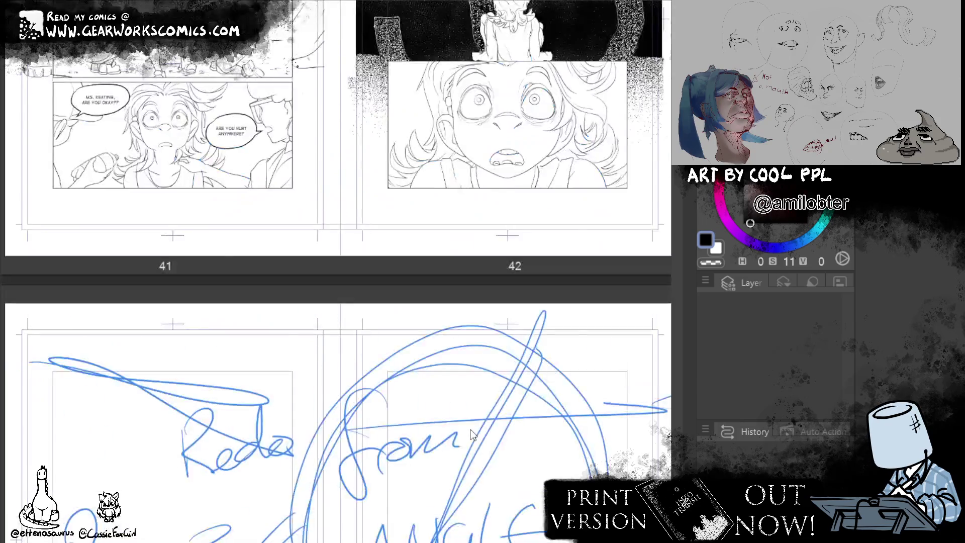
{"action": "scroll", "coordinate": [471, 322], "scroll_direction": "up", "scroll_amount": 5}
{"action": "scroll", "coordinate": [468, 311], "scroll_direction": "up", "scroll_amount": 5}
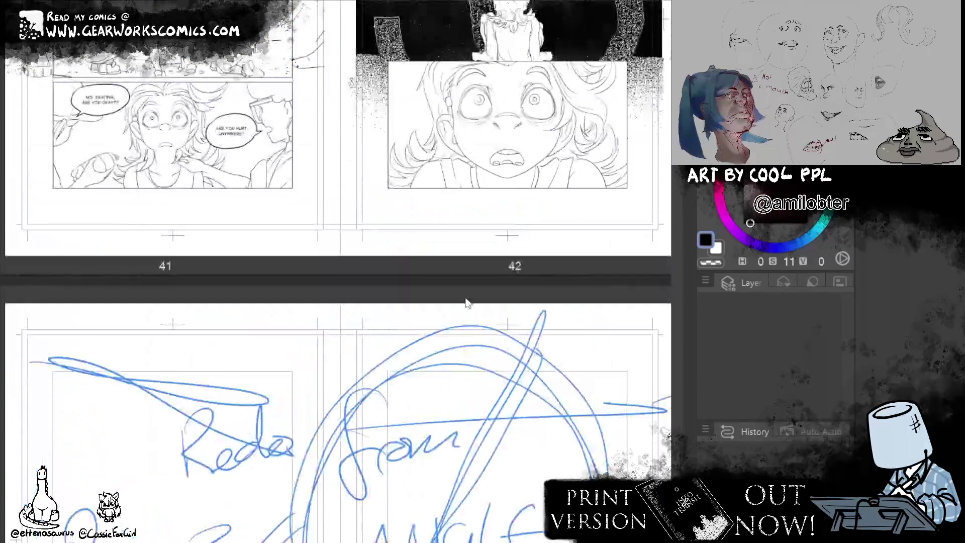
{"action": "scroll", "coordinate": [464, 294], "scroll_direction": "up", "scroll_amount": 5}
{"action": "scroll", "coordinate": [467, 302], "scroll_direction": "up", "scroll_amount": 5}
{"action": "scroll", "coordinate": [465, 302], "scroll_direction": "up", "scroll_amount": 5}
{"action": "scroll", "coordinate": [466, 298], "scroll_direction": "up", "scroll_amount": 5}
{"action": "scroll", "coordinate": [466, 296], "scroll_direction": "up", "scroll_amount": 5}
{"action": "scroll", "coordinate": [467, 302], "scroll_direction": "up", "scroll_amount": 5}
{"action": "scroll", "coordinate": [467, 302], "scroll_direction": "down", "scroll_amount": 5}
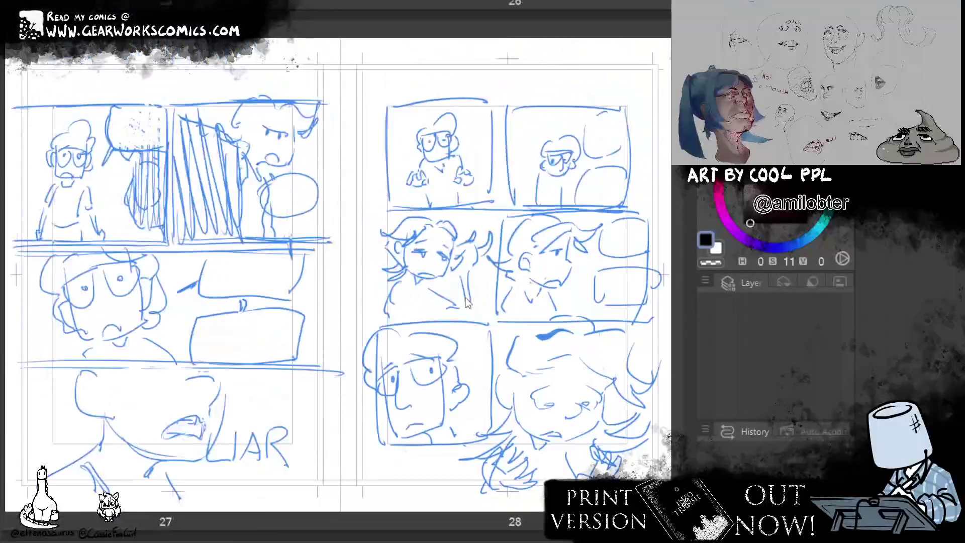
{"action": "scroll", "coordinate": [465, 298], "scroll_direction": "up", "scroll_amount": 5}
{"action": "scroll", "coordinate": [466, 298], "scroll_direction": "up", "scroll_amount": 5}
{"action": "scroll", "coordinate": [465, 298], "scroll_direction": "up", "scroll_amount": 5}
Scroll down to the 113–114 spread with the LIAR panel and open it
{"action": "scroll", "coordinate": [466, 298], "scroll_direction": "down", "scroll_amount": 12}
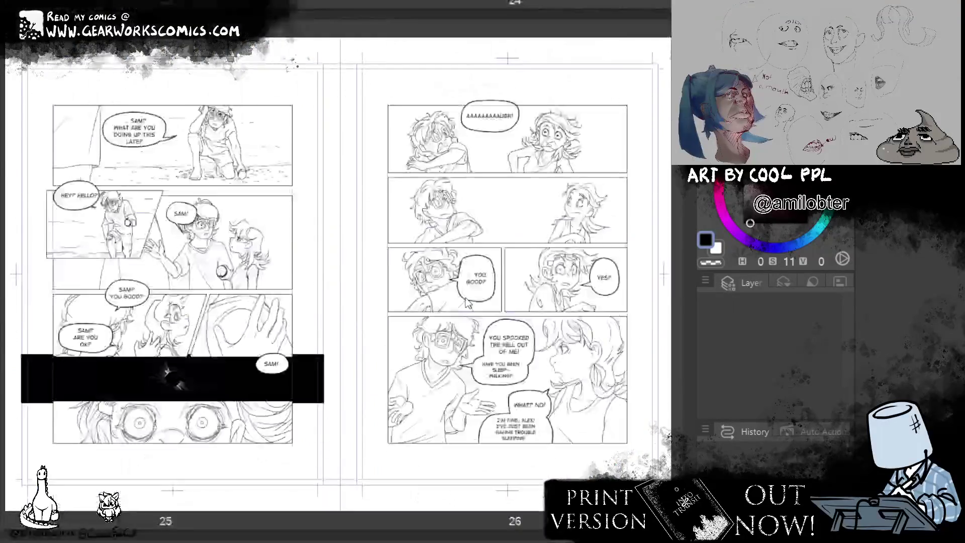
{"action": "scroll", "coordinate": [465, 302], "scroll_direction": "down", "scroll_amount": 5}
{"action": "scroll", "coordinate": [466, 302], "scroll_direction": "down", "scroll_amount": 5}
{"action": "scroll", "coordinate": [466, 302], "scroll_direction": "down", "scroll_amount": 15}
{"action": "scroll", "coordinate": [466, 302], "scroll_direction": "down", "scroll_amount": 10}
{"action": "scroll", "coordinate": [467, 301], "scroll_direction": "down", "scroll_amount": 8}
{"action": "scroll", "coordinate": [465, 299], "scroll_direction": "down", "scroll_amount": 8}
{"action": "scroll", "coordinate": [465, 299], "scroll_direction": "down", "scroll_amount": 8}
{"action": "scroll", "coordinate": [466, 300], "scroll_direction": "down", "scroll_amount": 10}
{"action": "scroll", "coordinate": [466, 297], "scroll_direction": "down", "scroll_amount": 6}
{"action": "scroll", "coordinate": [466, 296], "scroll_direction": "down", "scroll_amount": 5}
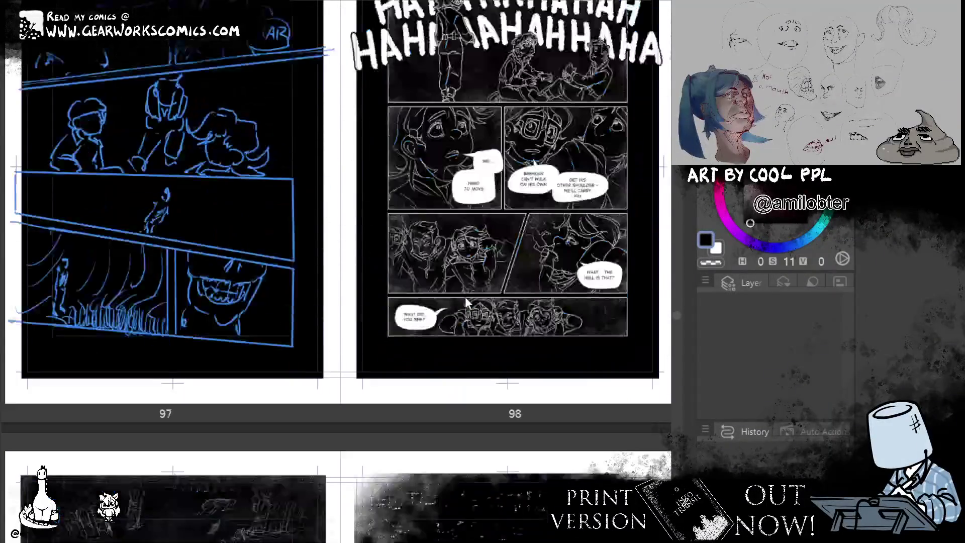
{"action": "scroll", "coordinate": [465, 297], "scroll_direction": "down", "scroll_amount": 6}
{"action": "scroll", "coordinate": [466, 297], "scroll_direction": "down", "scroll_amount": 5}
{"action": "scroll", "coordinate": [466, 296], "scroll_direction": "down", "scroll_amount": 7}
{"action": "scroll", "coordinate": [466, 297], "scroll_direction": "down", "scroll_amount": 2}
{"action": "scroll", "coordinate": [465, 296], "scroll_direction": "down", "scroll_amount": 5}
{"action": "scroll", "coordinate": [466, 297], "scroll_direction": "down", "scroll_amount": 5}
{"action": "scroll", "coordinate": [466, 297], "scroll_direction": "down", "scroll_amount": 2}
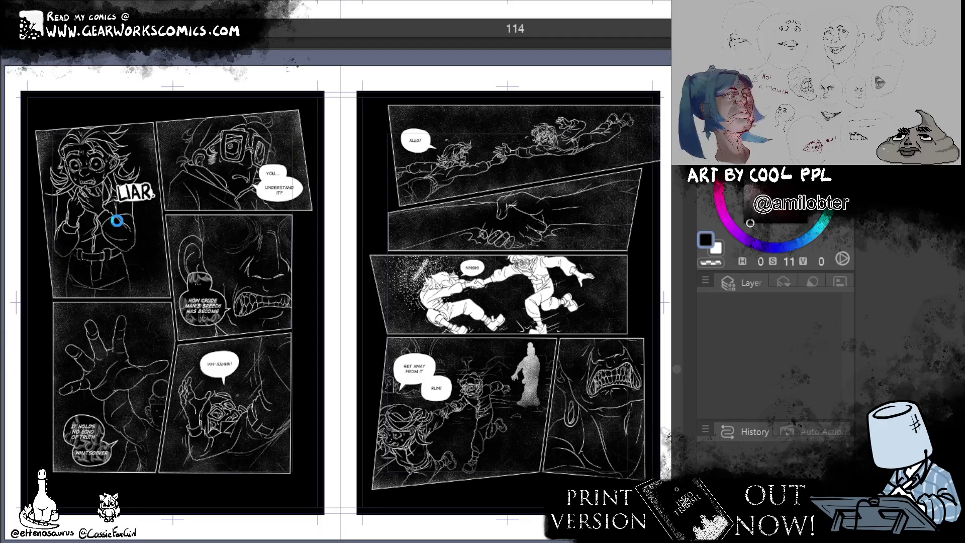
{"action": "double_click", "coordinate": [125, 228]}
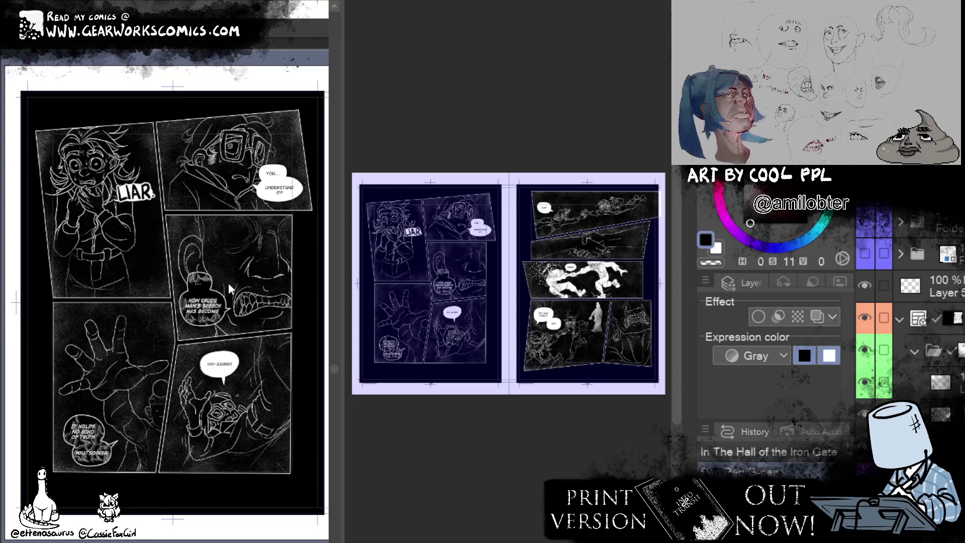
Turn on blue layer color and sketch four arrow marks around the first-panel character
{"action": "scroll", "coordinate": [910, 312], "scroll_direction": "up", "scroll_amount": 3}
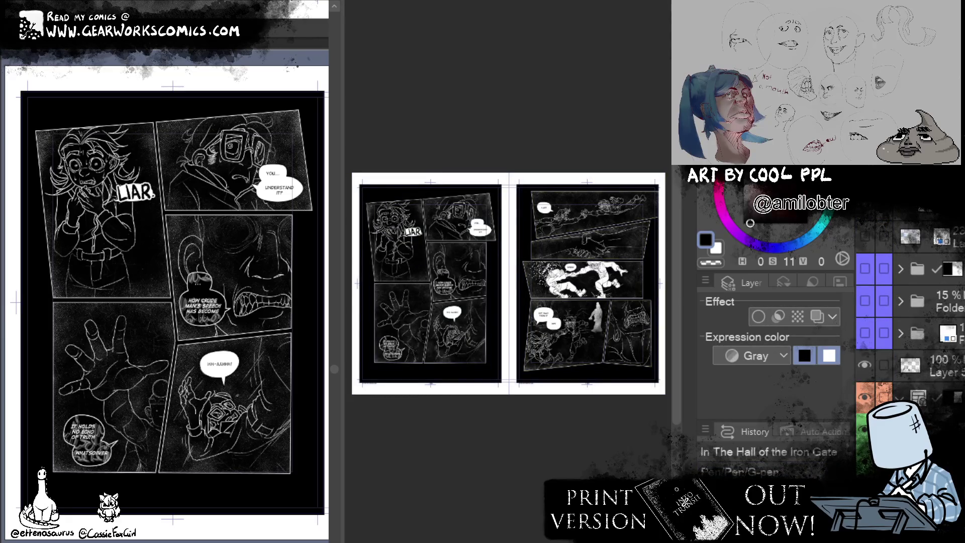
{"action": "left_click", "coordinate": [817, 316]}
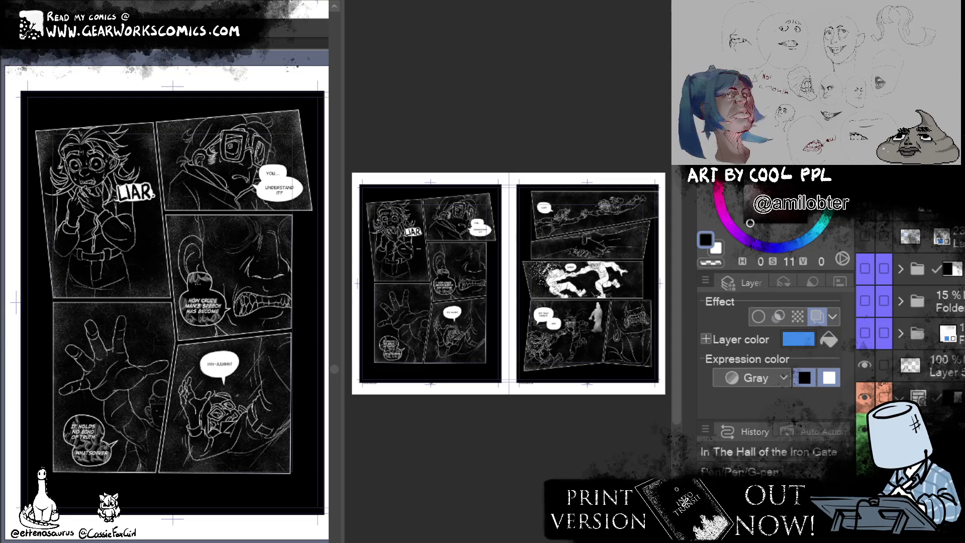
{"action": "left_click_drag", "start_coordinate": [112, 205], "coordinate": [150, 260]}
{"action": "left_click_drag", "start_coordinate": [83, 215], "coordinate": [53, 266]}
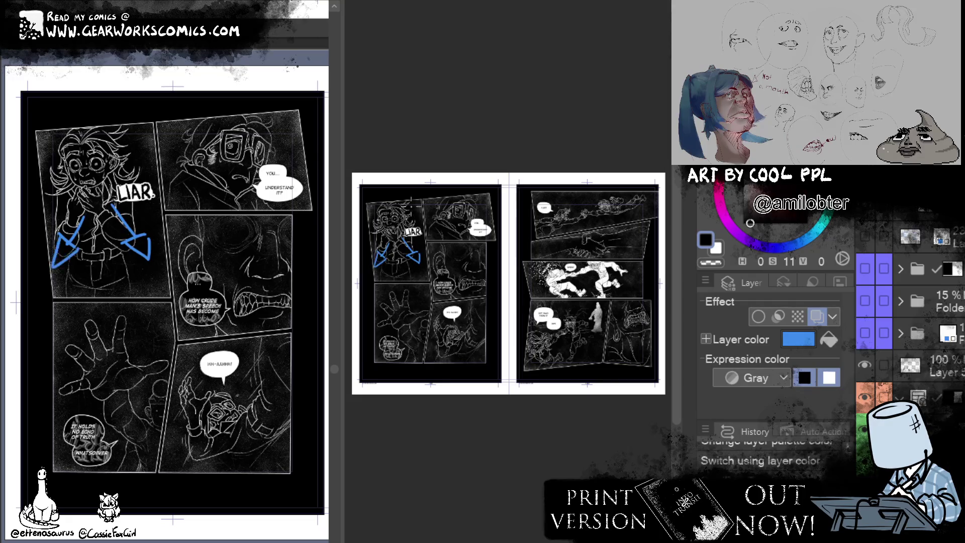
{"action": "left_click_drag", "start_coordinate": [131, 137], "coordinate": [164, 103]}
{"action": "mouse_move", "coordinate": [39, 131]}
{"action": "left_mouse_down"}
{"action": "mouse_move", "coordinate": [60, 146]}
{"action": "mouse_move", "coordinate": [26, 123]}
{"action": "mouse_move", "coordinate": [28, 146]}
{"action": "left_mouse_up"}
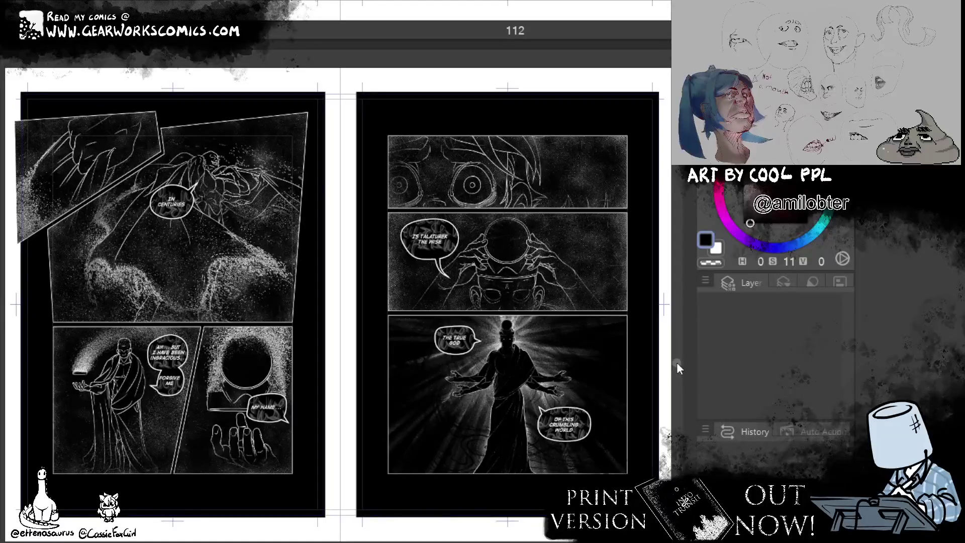
Drag the canvas scrollbar down through the later dark pages 111–124
{"action": "scroll", "coordinate": [676, 362], "scroll_direction": "up", "scroll_amount": 5}
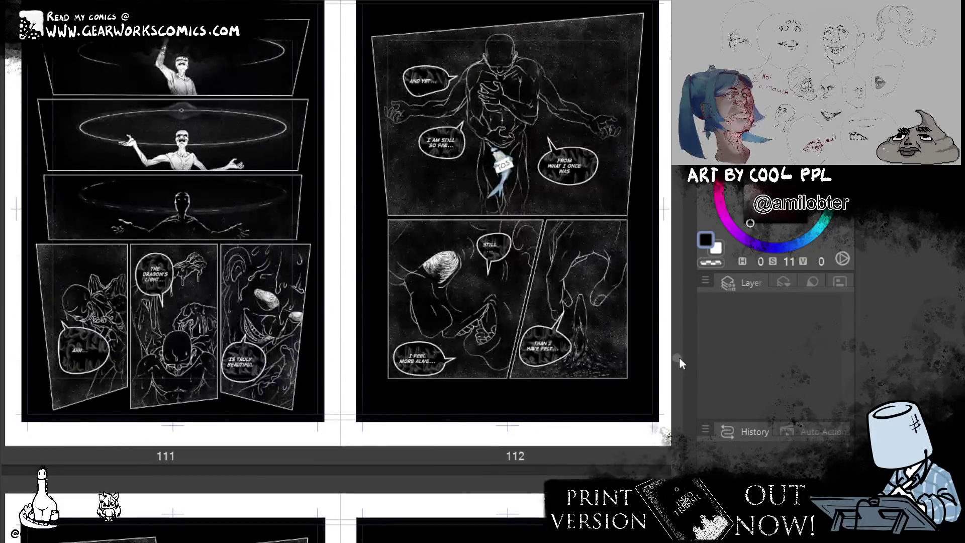
{"action": "left_click_drag", "start_coordinate": [680, 357], "coordinate": [686, 388]}
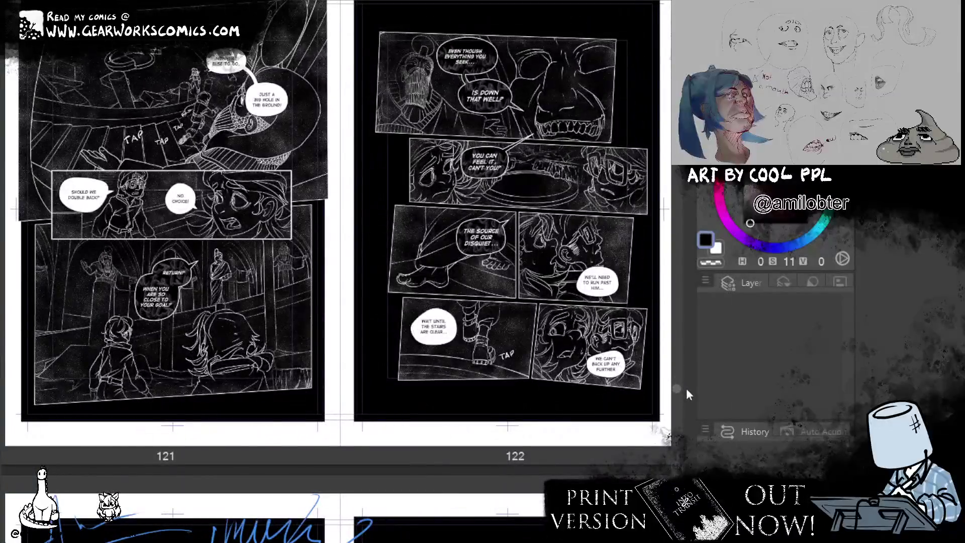
{"action": "left_click_drag", "start_coordinate": [686, 388], "coordinate": [685, 393]}
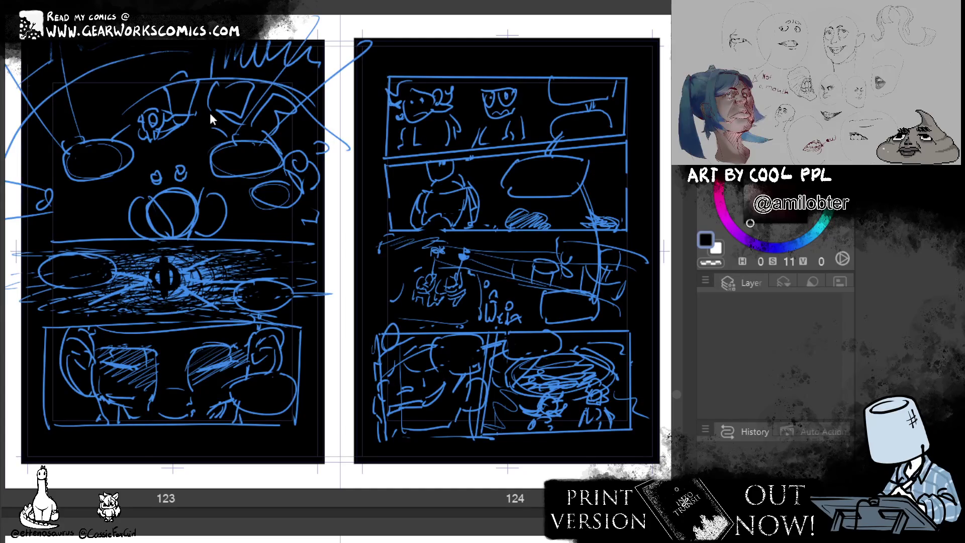
{"action": "left_click_drag", "start_coordinate": [680, 397], "coordinate": [677, 390]}
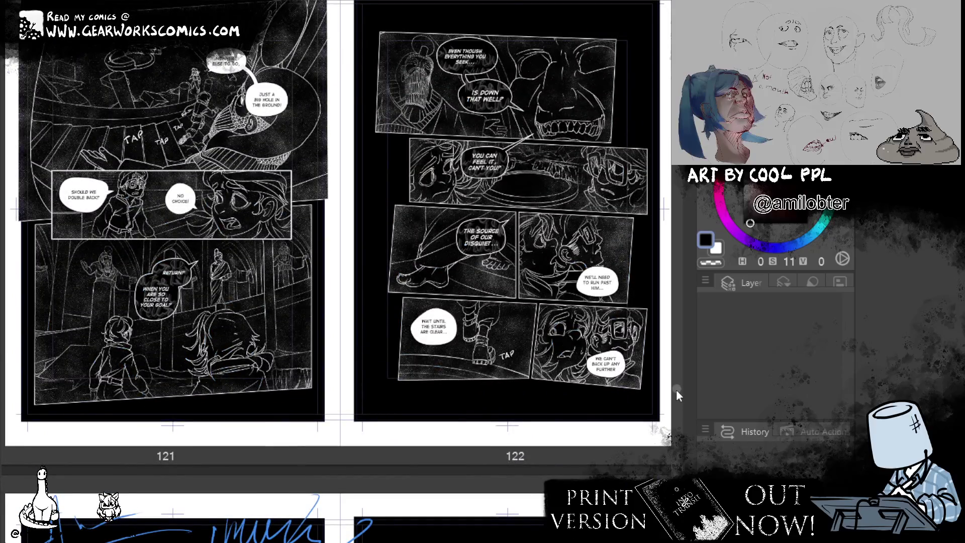
{"action": "mouse_move", "coordinate": [676, 389]}
{"action": "left_mouse_down"}
{"action": "mouse_move", "coordinate": [678, 528]}
{"action": "mouse_move", "coordinate": [687, 325]}
{"action": "mouse_move", "coordinate": [515, 60]}
{"action": "left_mouse_up"}
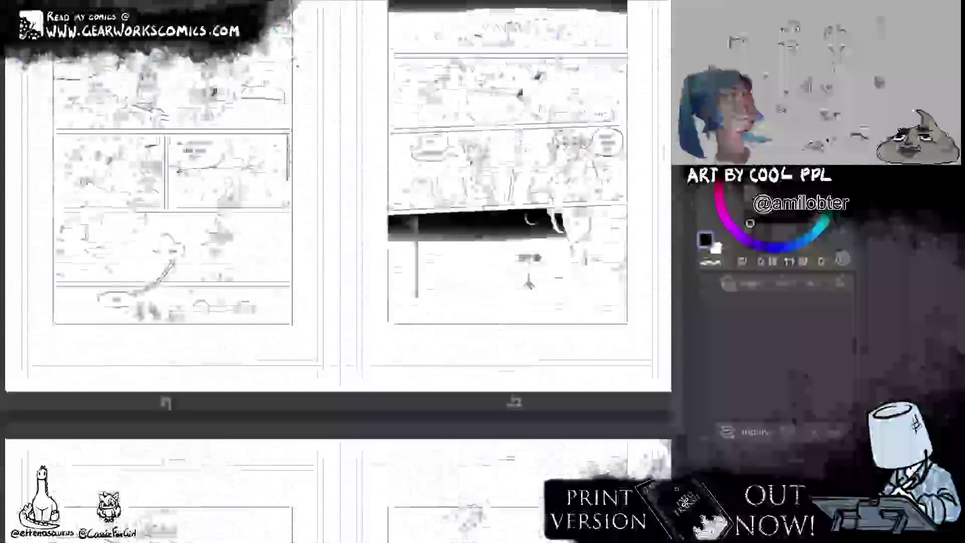
Scroll back through the spreads, then jump with Home to the opening cover spread
{"action": "scroll", "coordinate": [337, 272], "scroll_direction": "up", "scroll_amount": 5}
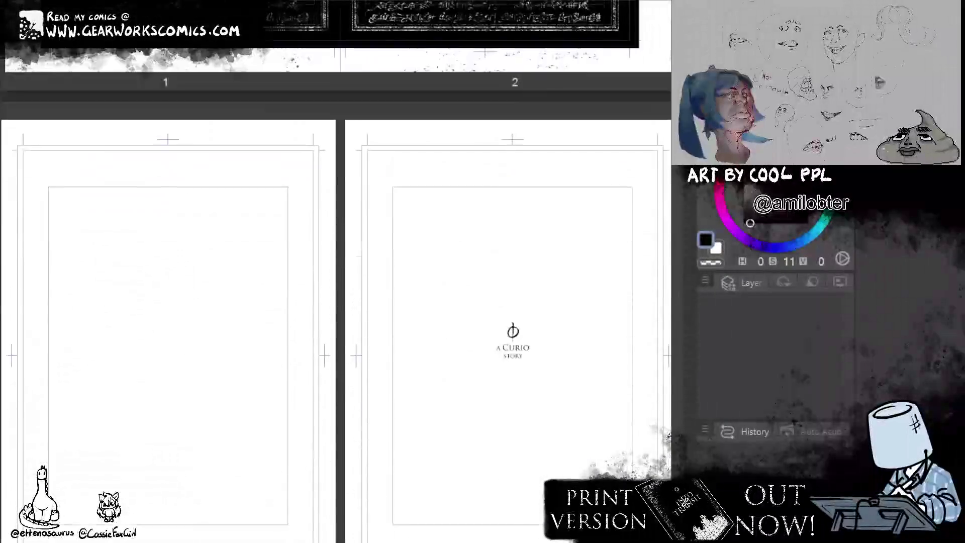
{"action": "scroll", "coordinate": [337, 271], "scroll_direction": "down", "scroll_amount": 10}
{"action": "scroll", "coordinate": [337, 271], "scroll_direction": "down", "scroll_amount": 10}
{"action": "scroll", "coordinate": [337, 271], "scroll_direction": "down", "scroll_amount": 4}
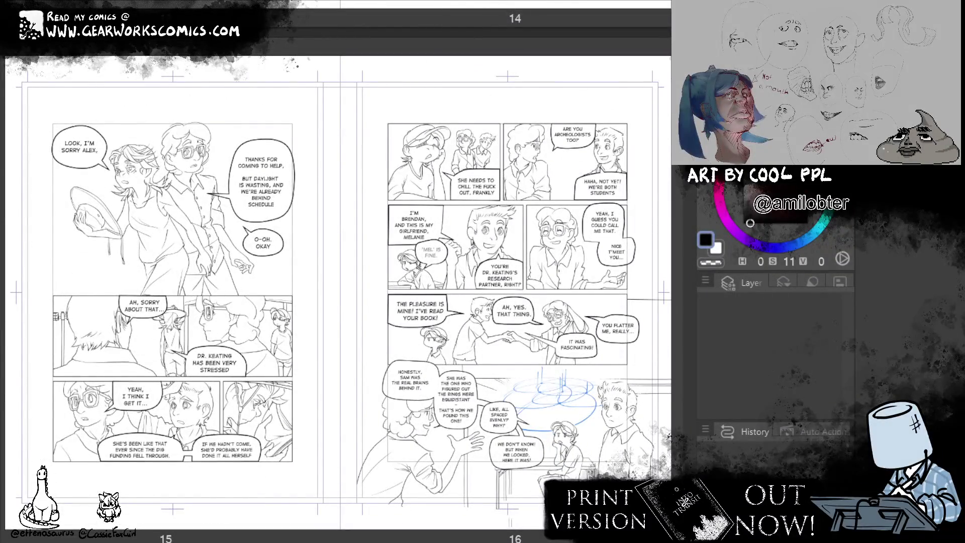
{"action": "scroll", "coordinate": [337, 271], "scroll_direction": "down", "scroll_amount": 5}
{"action": "scroll", "coordinate": [337, 272], "scroll_direction": "down", "scroll_amount": 2}
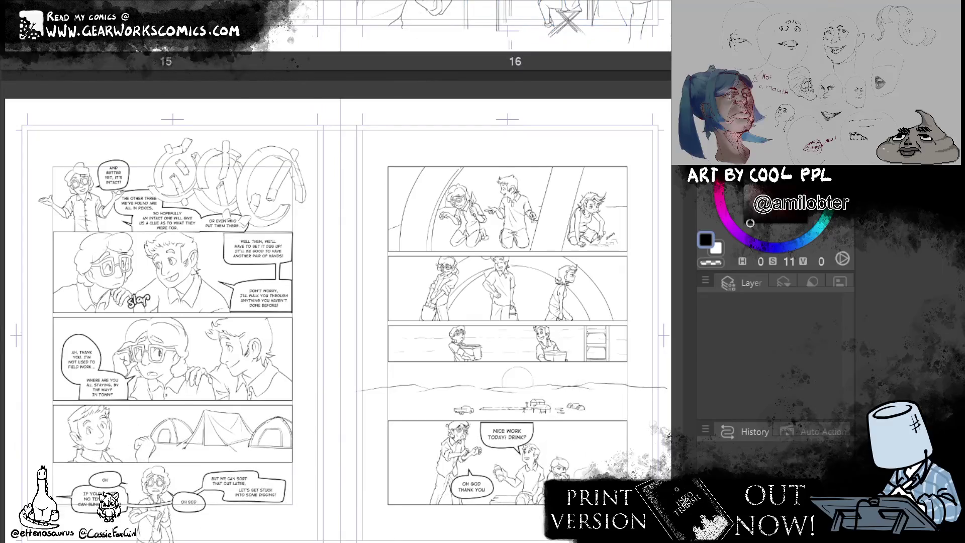
{"action": "scroll", "coordinate": [337, 272], "scroll_direction": "up", "scroll_amount": 5}
{"action": "scroll", "coordinate": [337, 271], "scroll_direction": "up", "scroll_amount": 6}
{"action": "scroll", "coordinate": [337, 272], "scroll_direction": "down", "scroll_amount": 6}
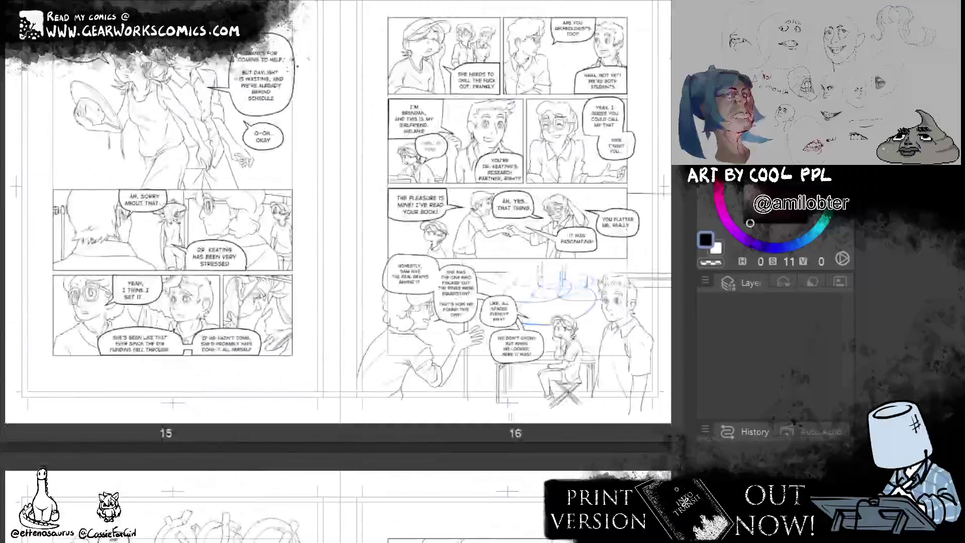
{"action": "scroll", "coordinate": [337, 272], "scroll_direction": "up", "scroll_amount": 2}
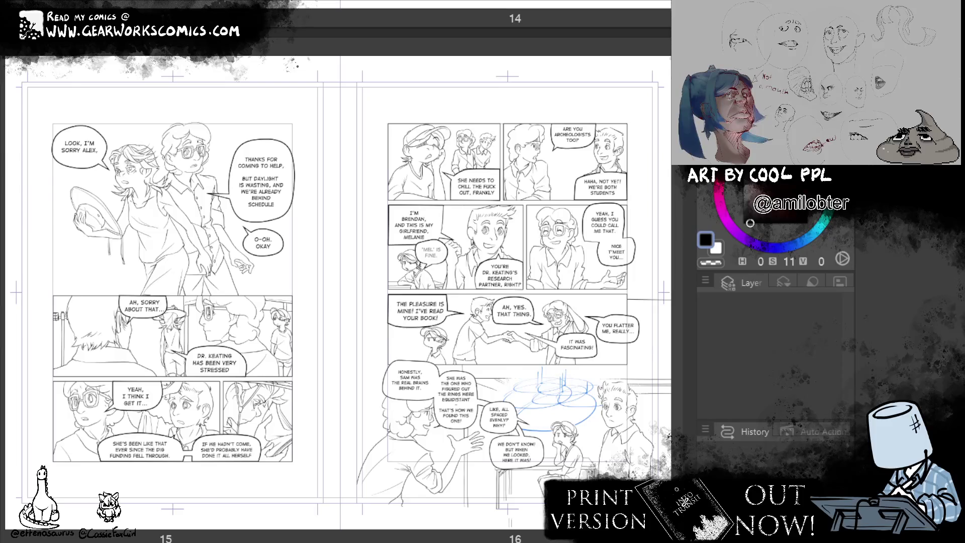
{"action": "scroll", "coordinate": [337, 272], "scroll_direction": "up", "scroll_amount": 1}
{"action": "scroll", "coordinate": [337, 271], "scroll_direction": "down", "scroll_amount": 1}
{"action": "key", "text": "Home"}
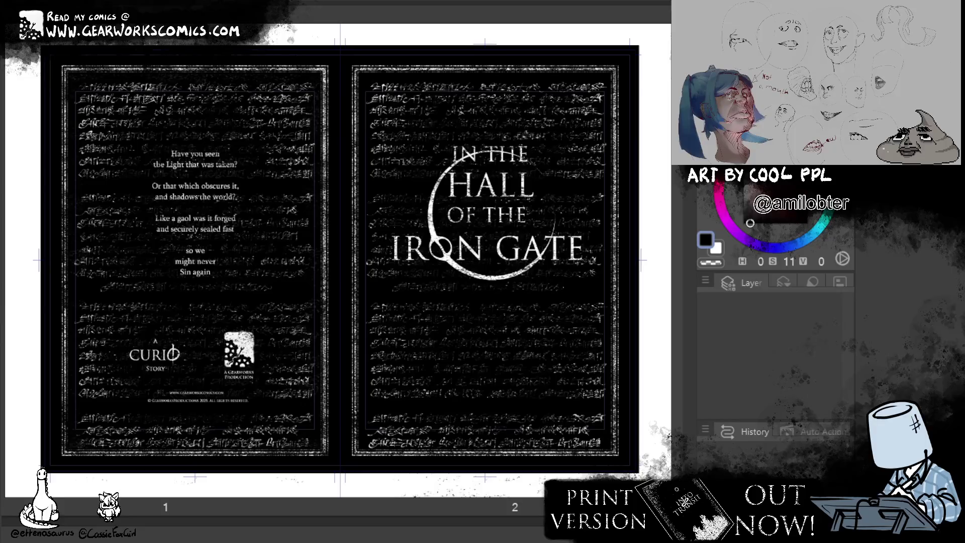